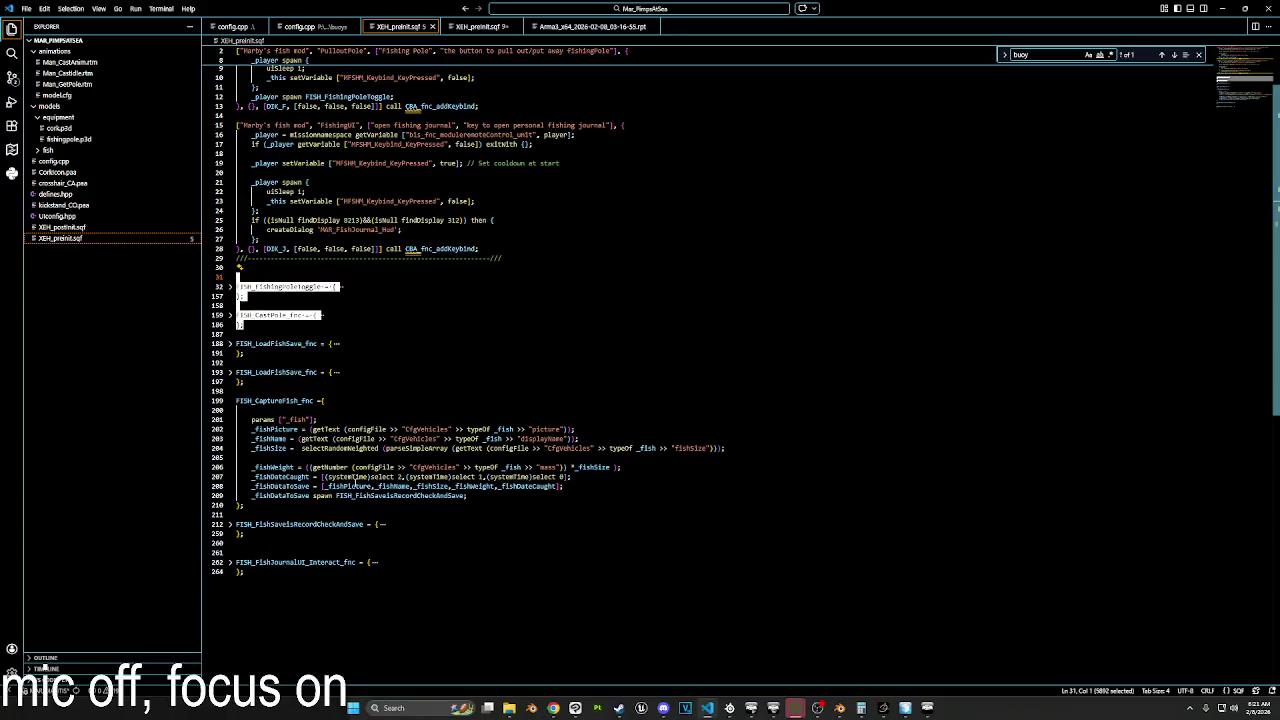
Step: Expand both FISH_LoadFishSave_fnc blocks and the FISH_CastPole_fnc function
left_click(231, 346)
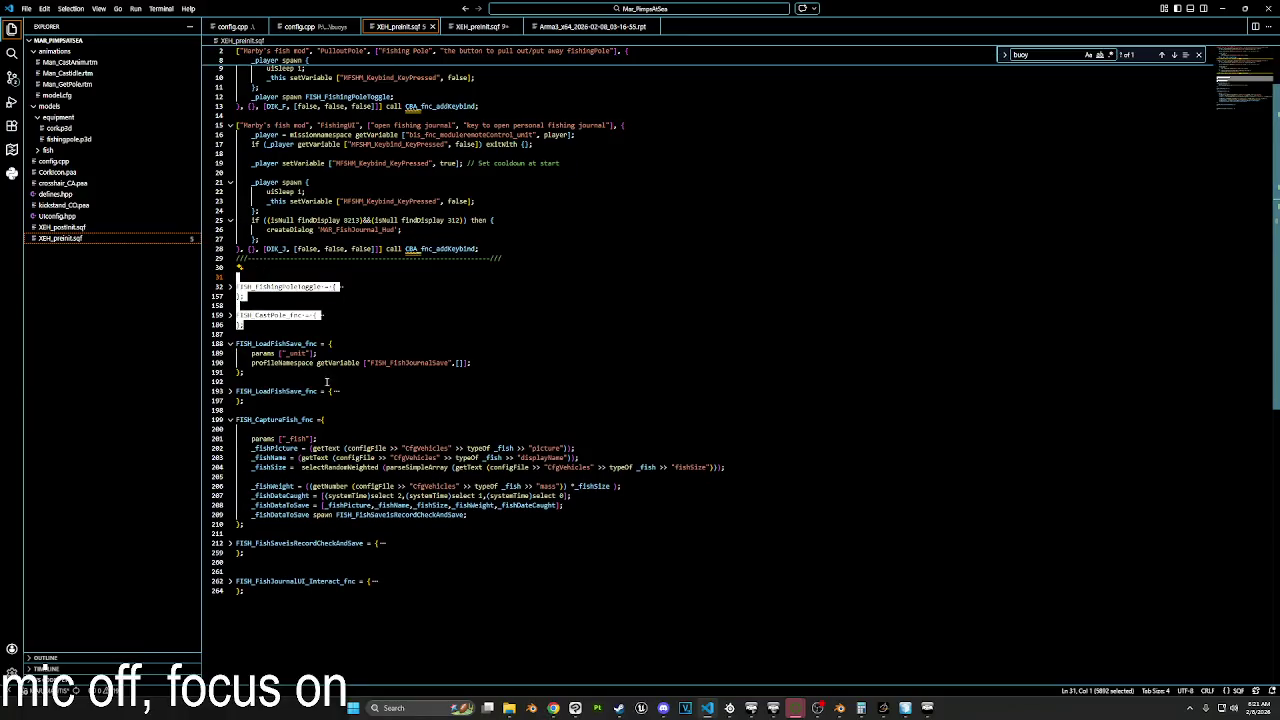
left_click(231, 400)
scroll(398, 433, "down", 4)
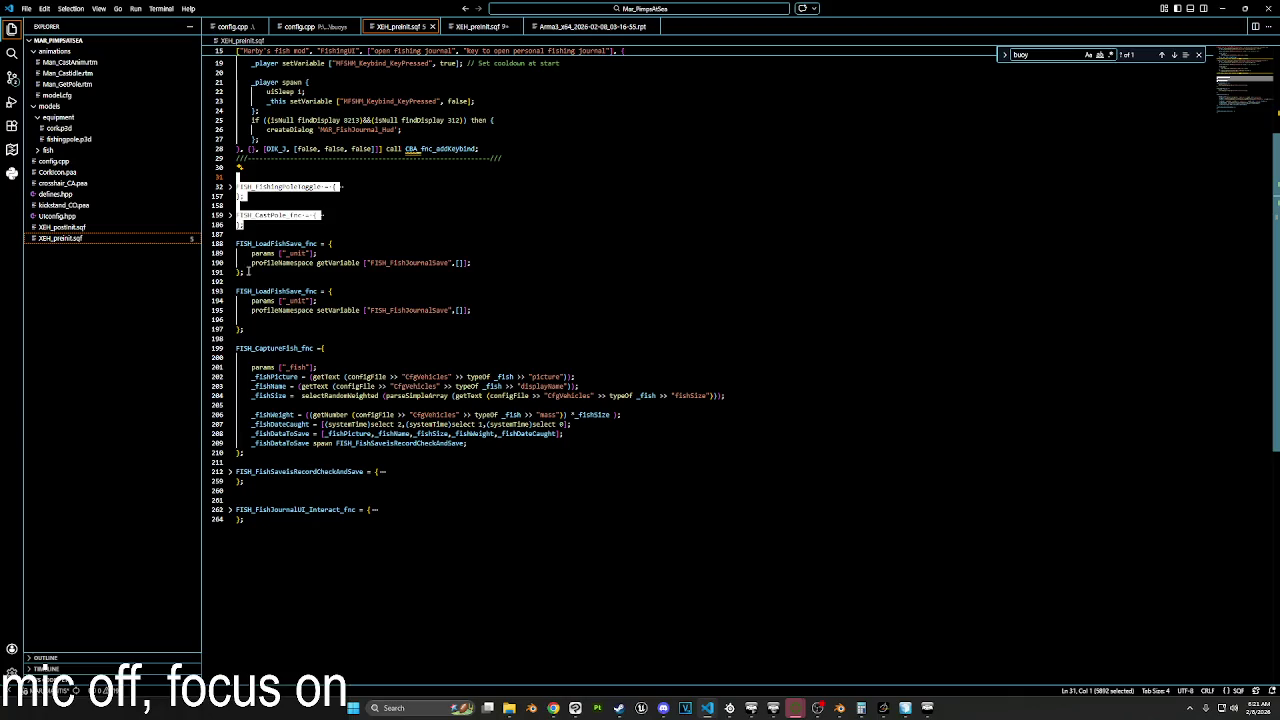
left_click(231, 215)
left_click(440, 300)
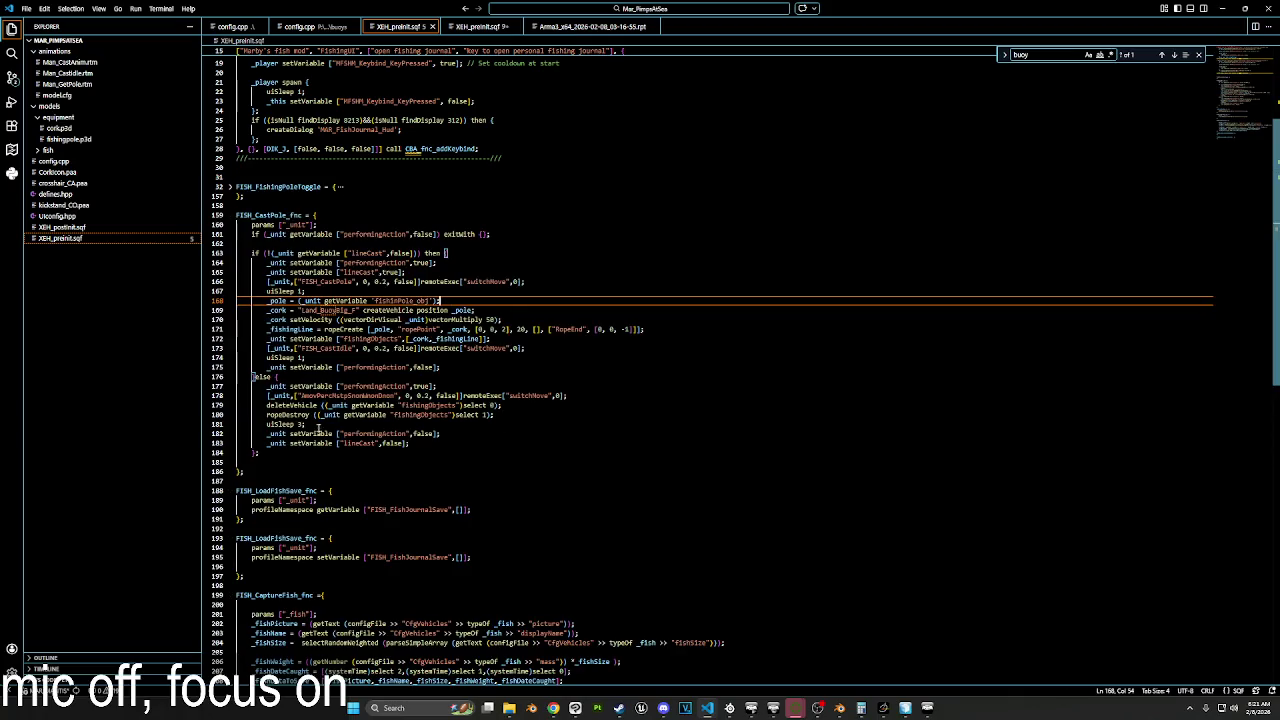
Step: Inspect the line 171 ropeCreate call and its _fishingLine, _pole and _cork arguments
left_click(334, 378)
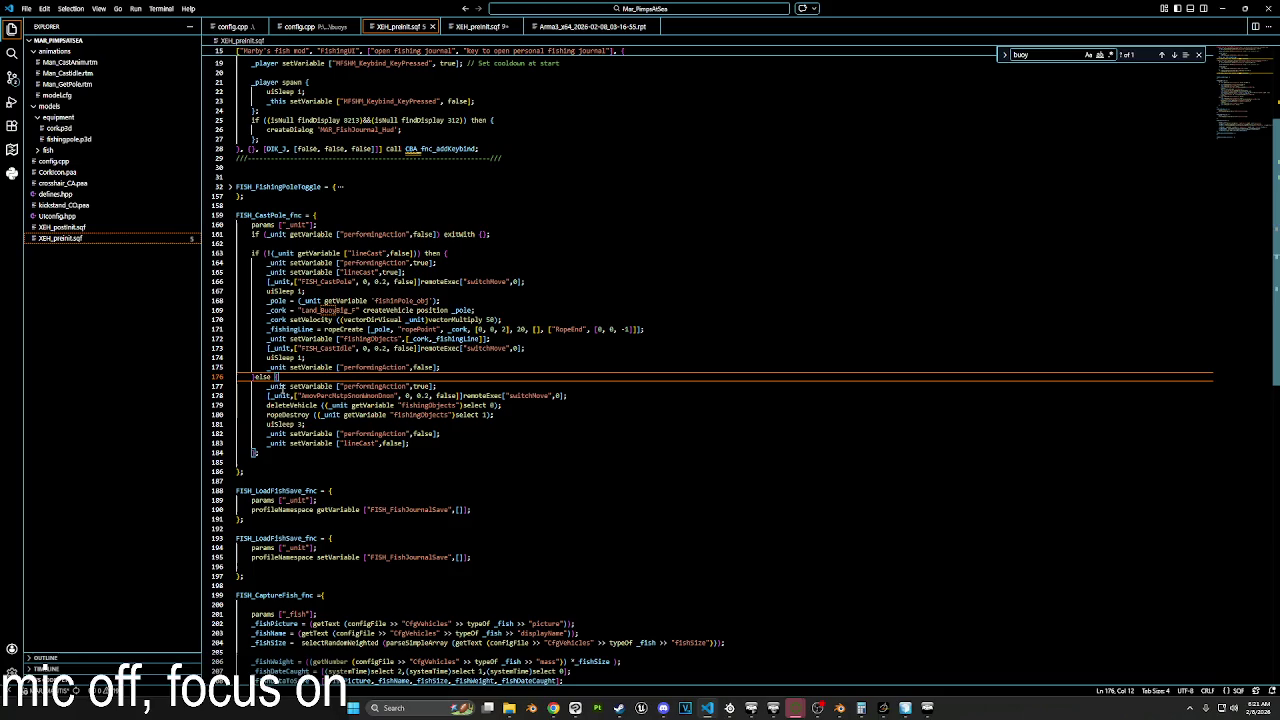
left_click(316, 357)
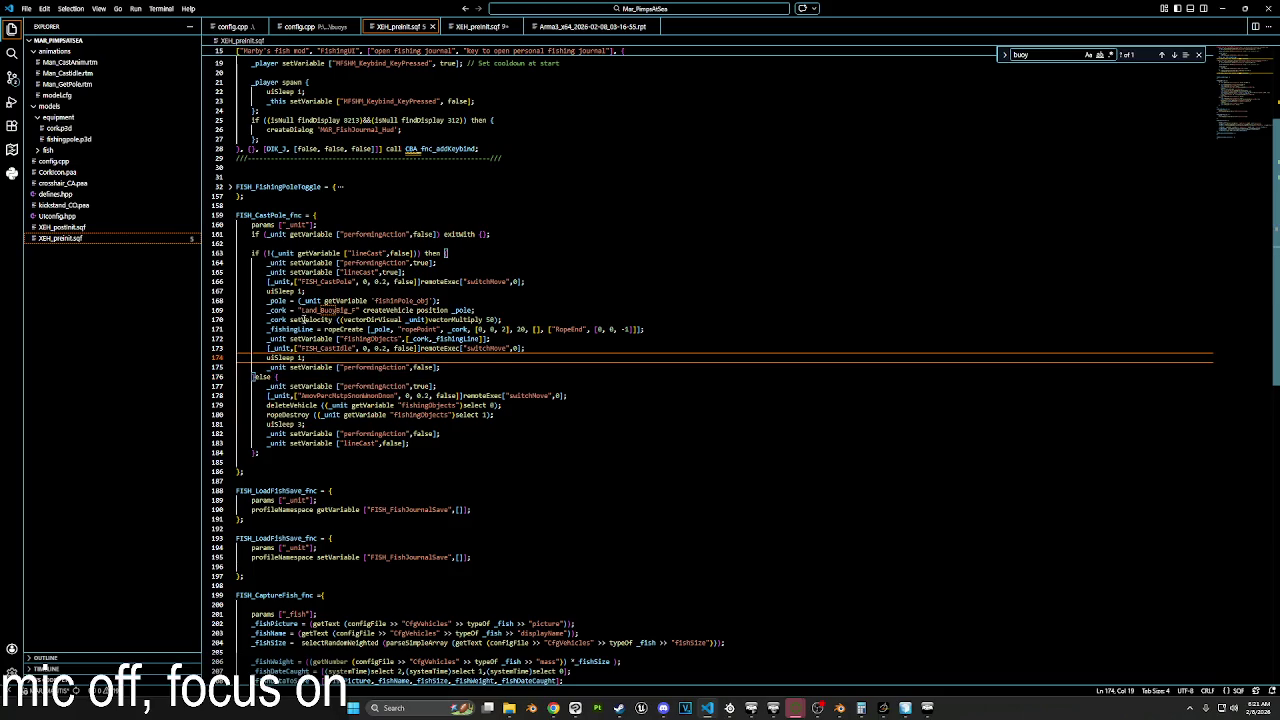
double_click(343, 329)
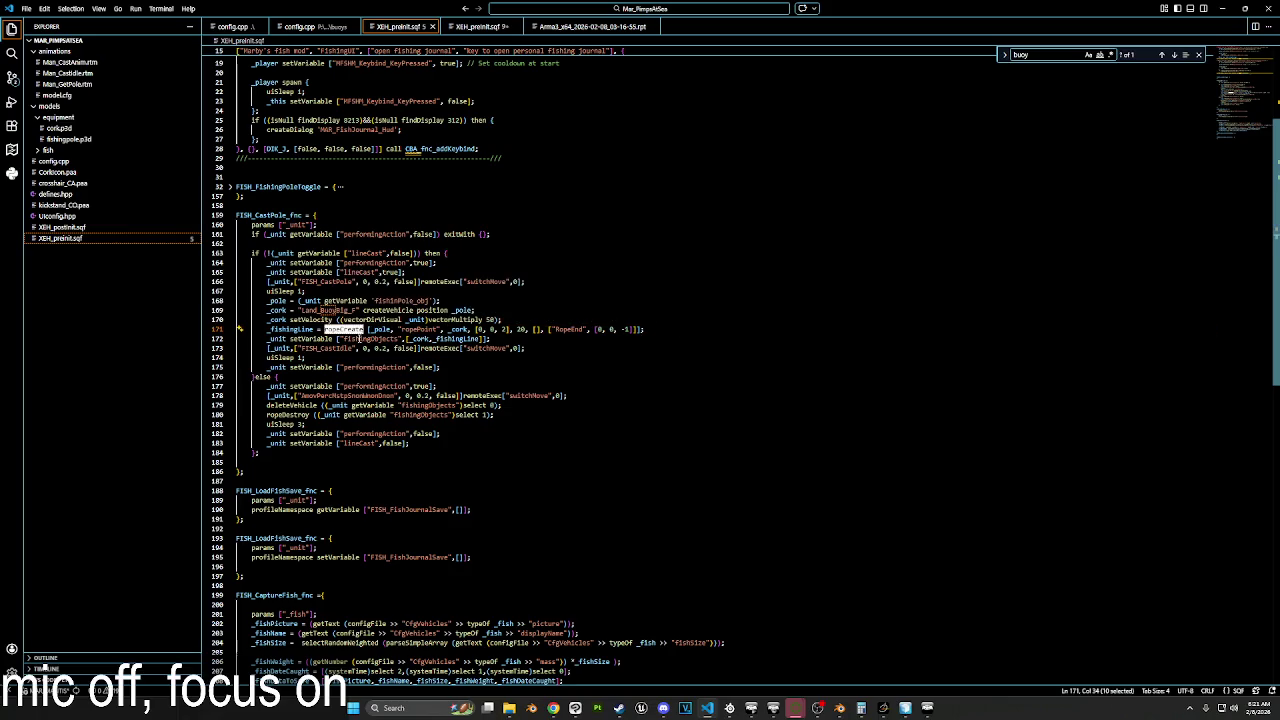
double_click(290, 329)
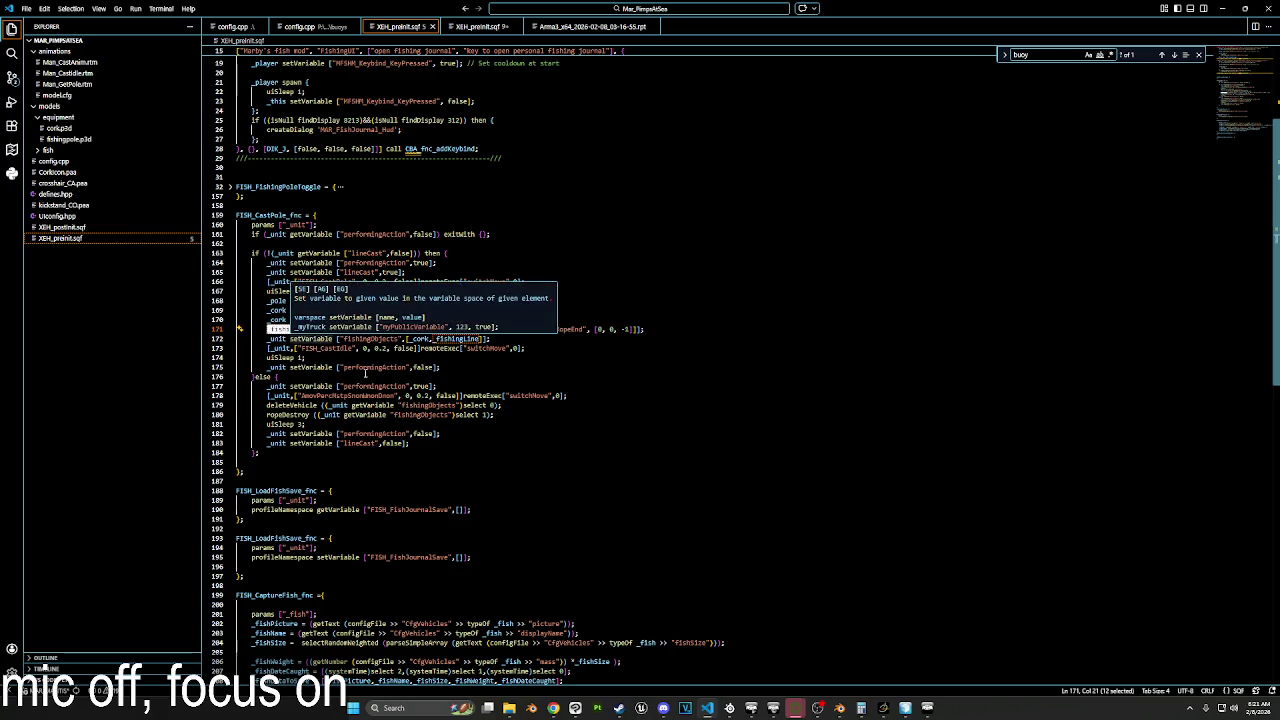
left_click(475, 375)
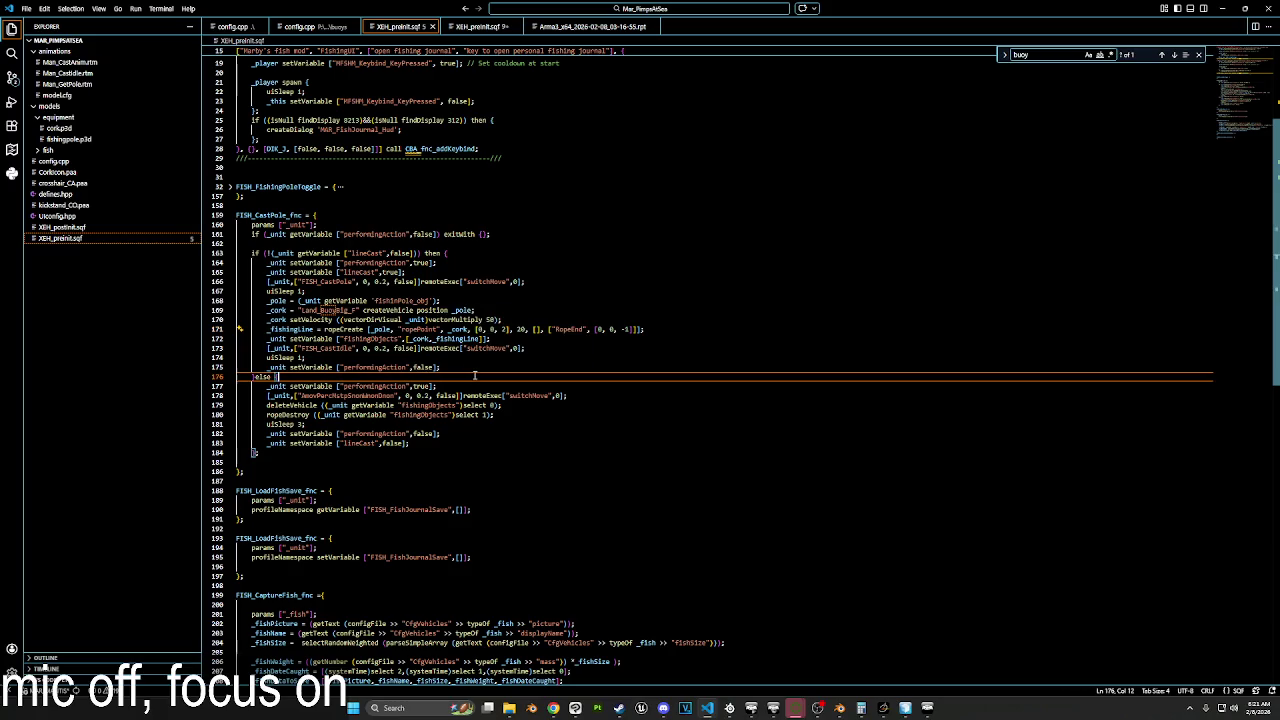
left_click(472, 368)
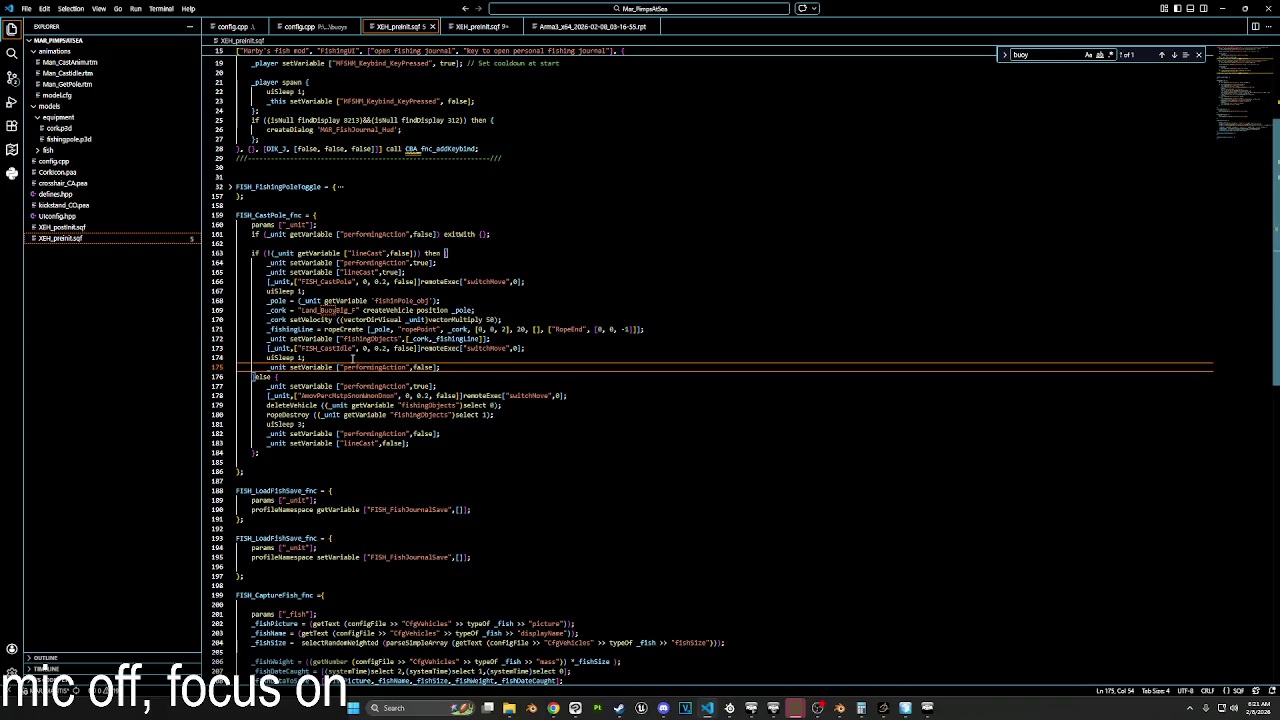
double_click(335, 329)
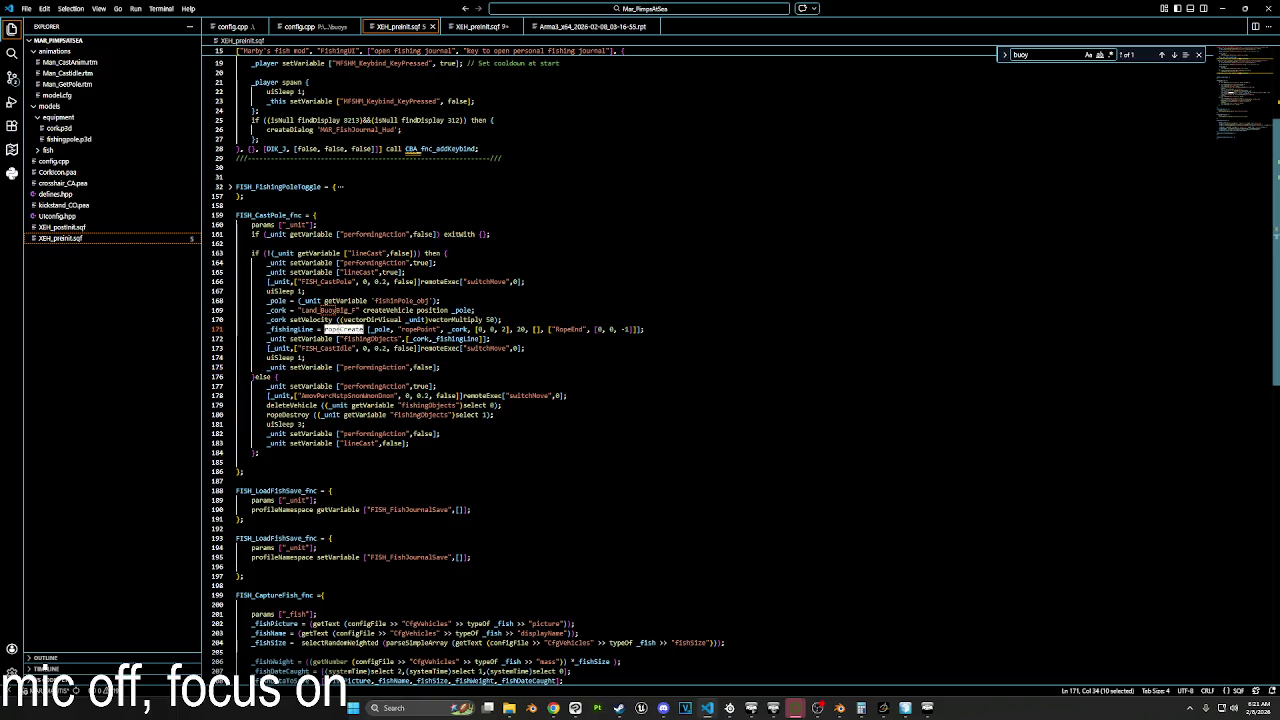
double_click(381, 329)
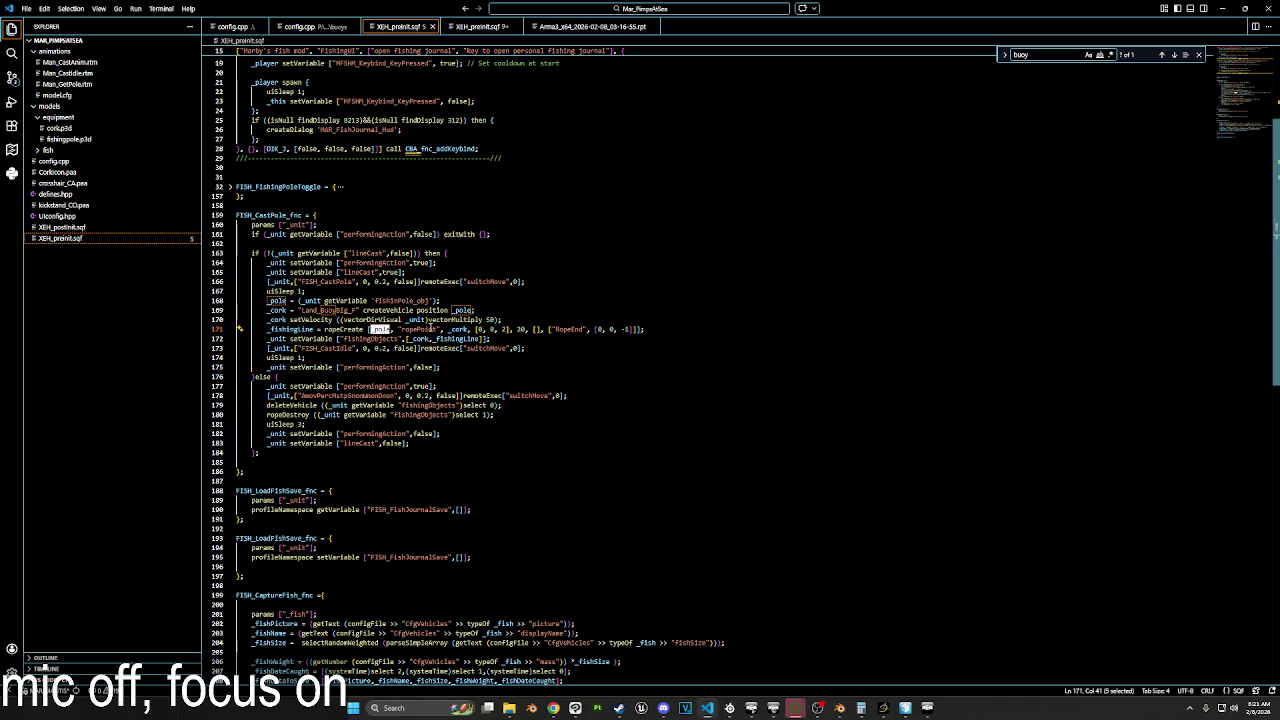
double_click(420, 329)
double_click(457, 329)
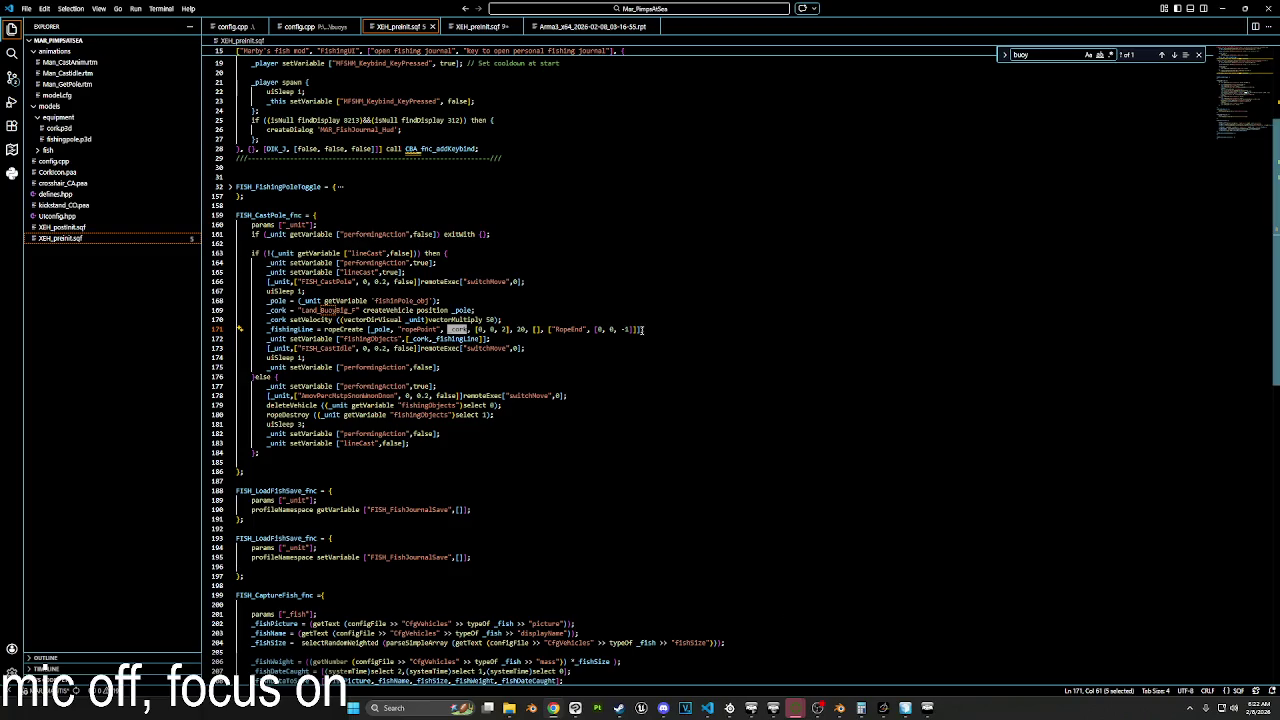
Step: Rewrite the ropeCreate arguments as [_pole, "ropePoint", _cork, [0,0,0], 10]
left_click_drag(641, 329, 366, 331)
type("[vehicle player, \"slingload0\", myCargo, [0, 0, 0], 10]")
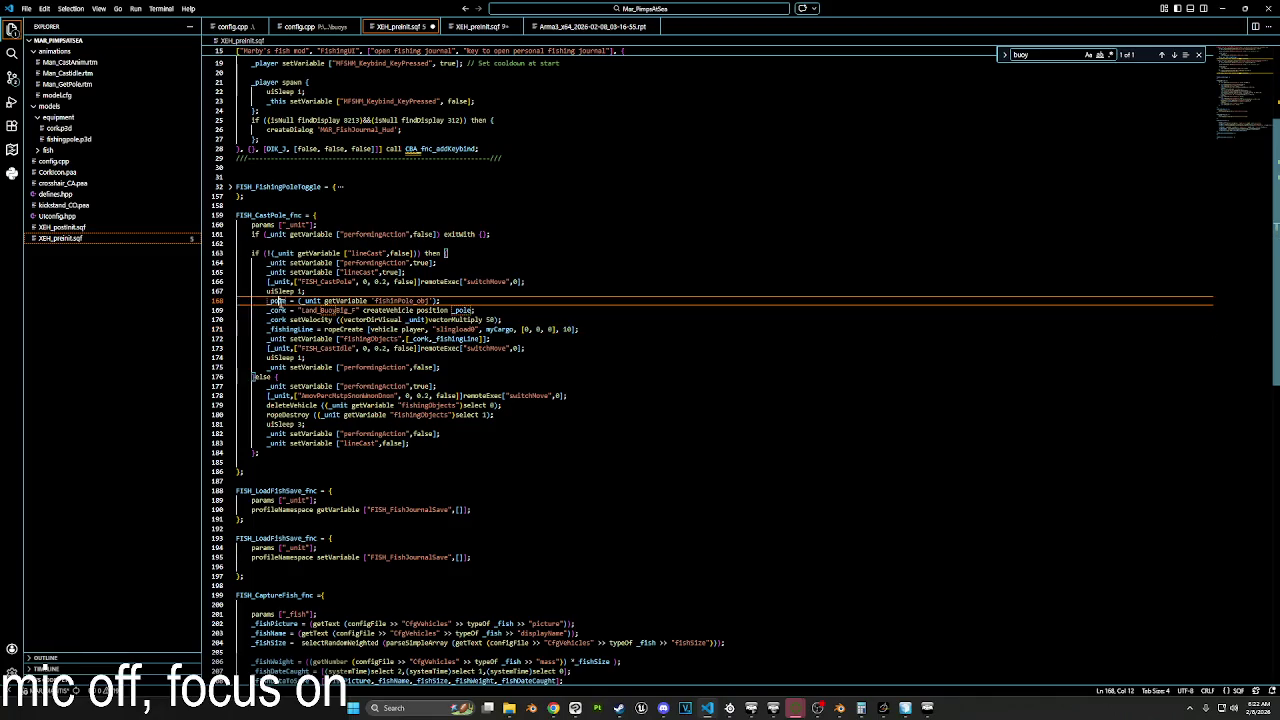
left_click_drag(427, 330, 373, 329)
double_click(382, 329)
type("_pole")
double_click(413, 329)
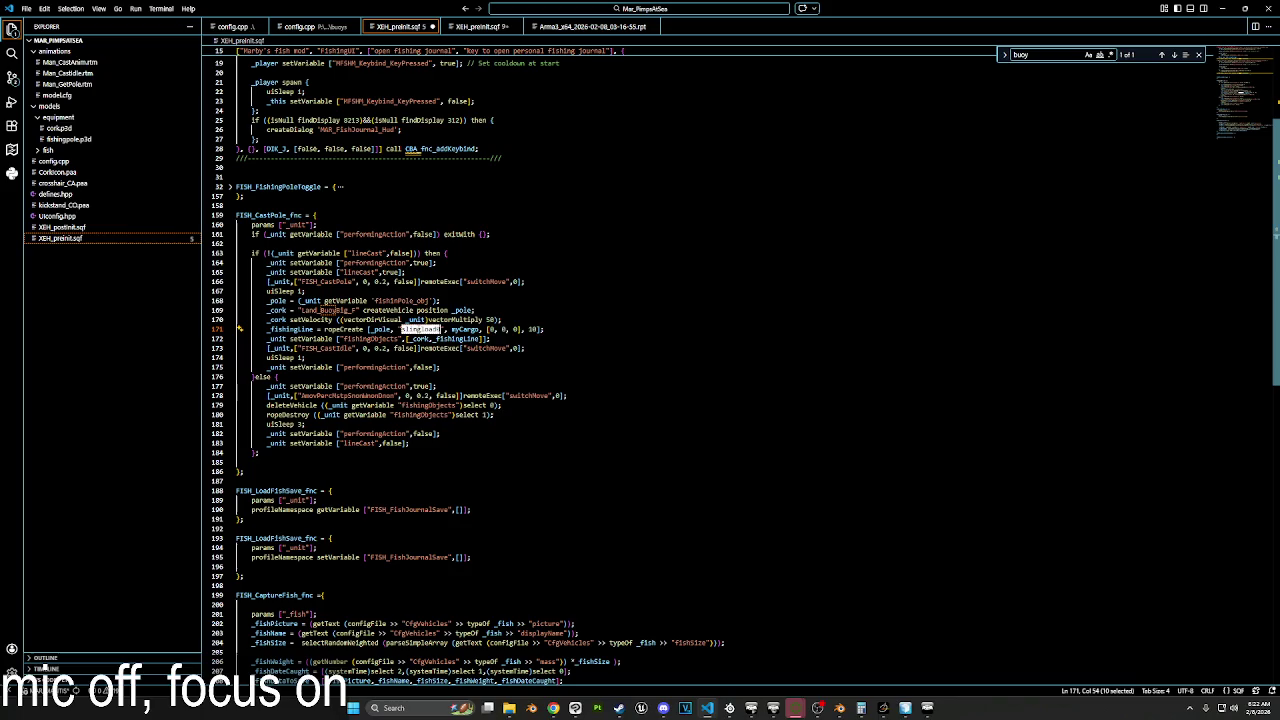
type("ropePoint")
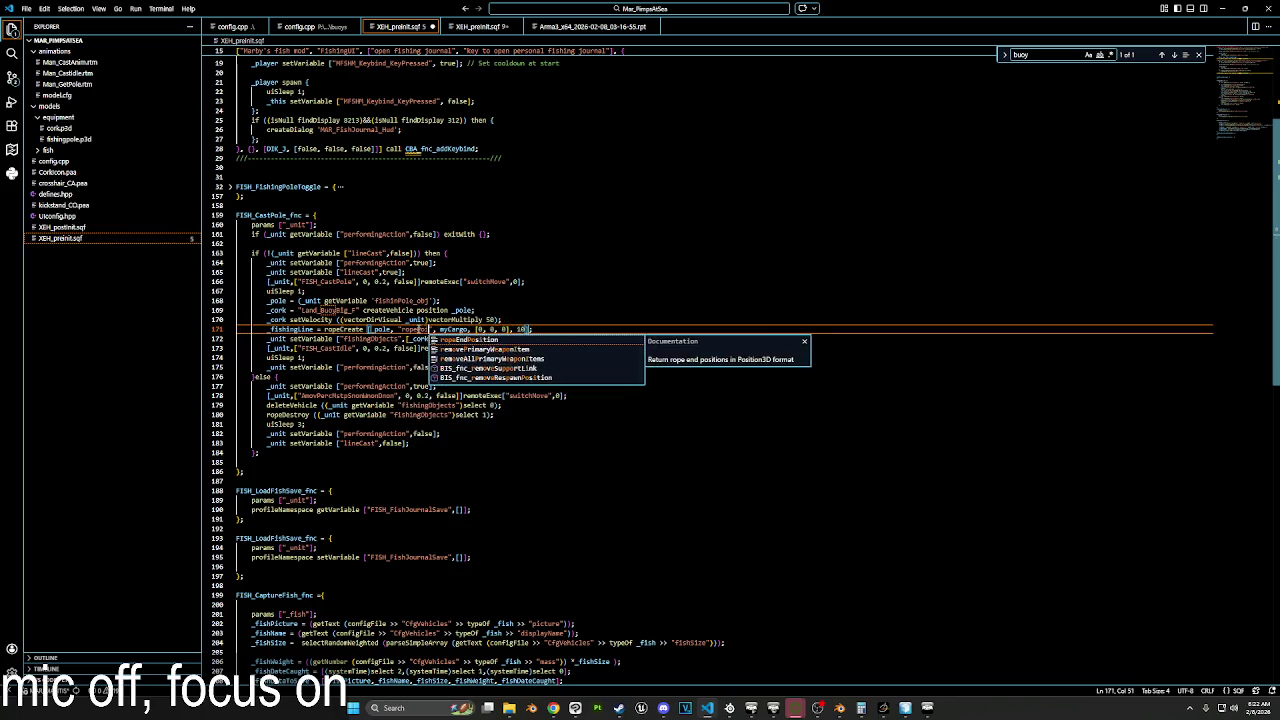
double_click(275, 319)
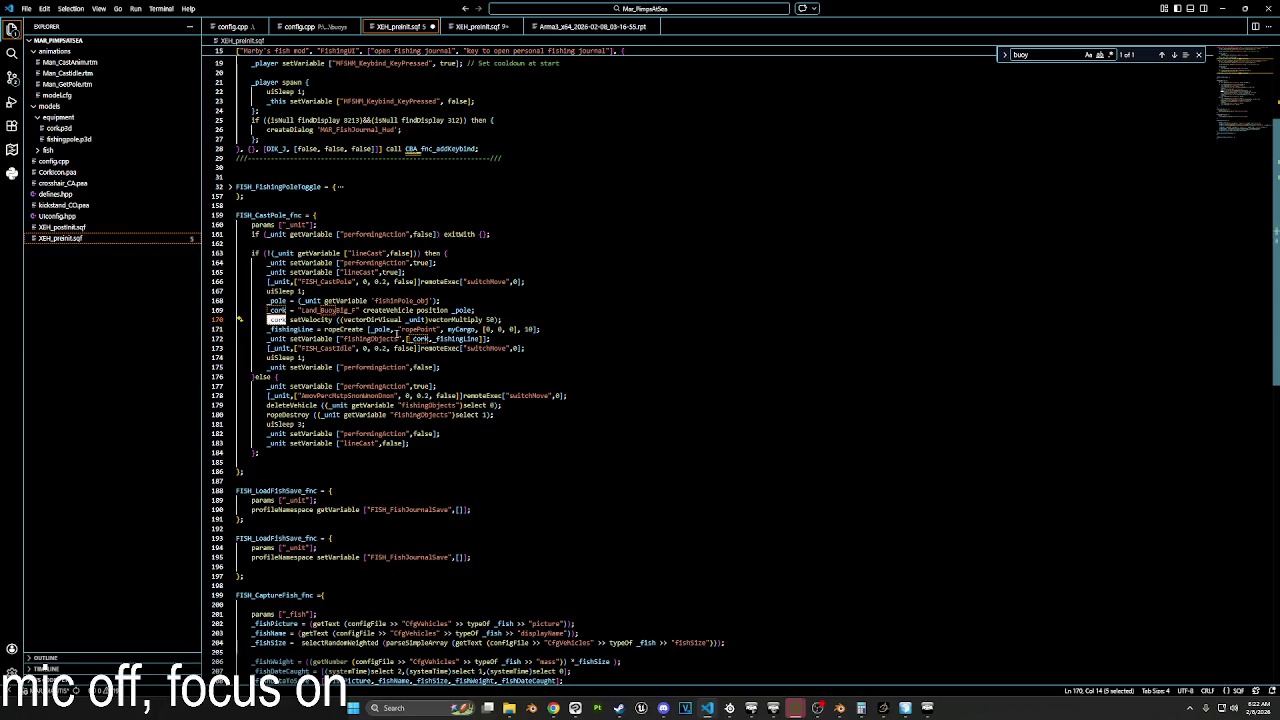
key("ctrl+c")
double_click(458, 329)
key("ctrl+v")
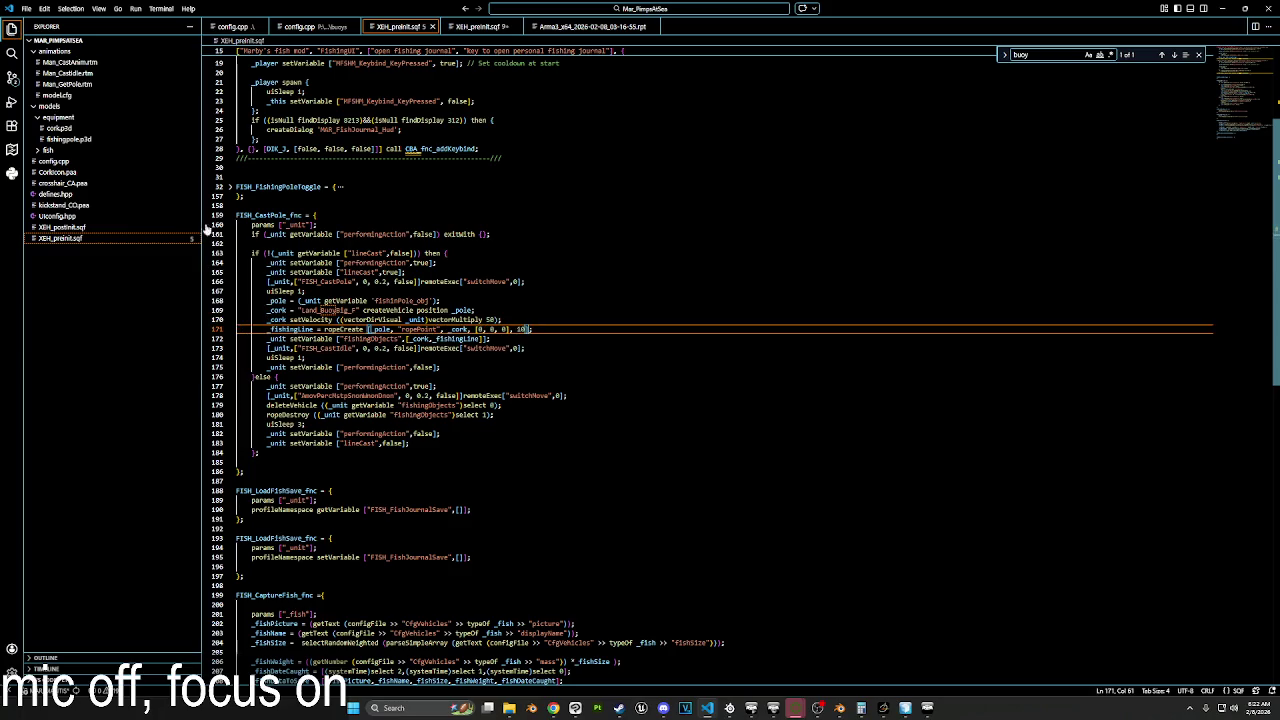
Step: Fold FISH_CastPole_fnc and paste it over the old script in Arma 3's debug console
left_click(231, 215)
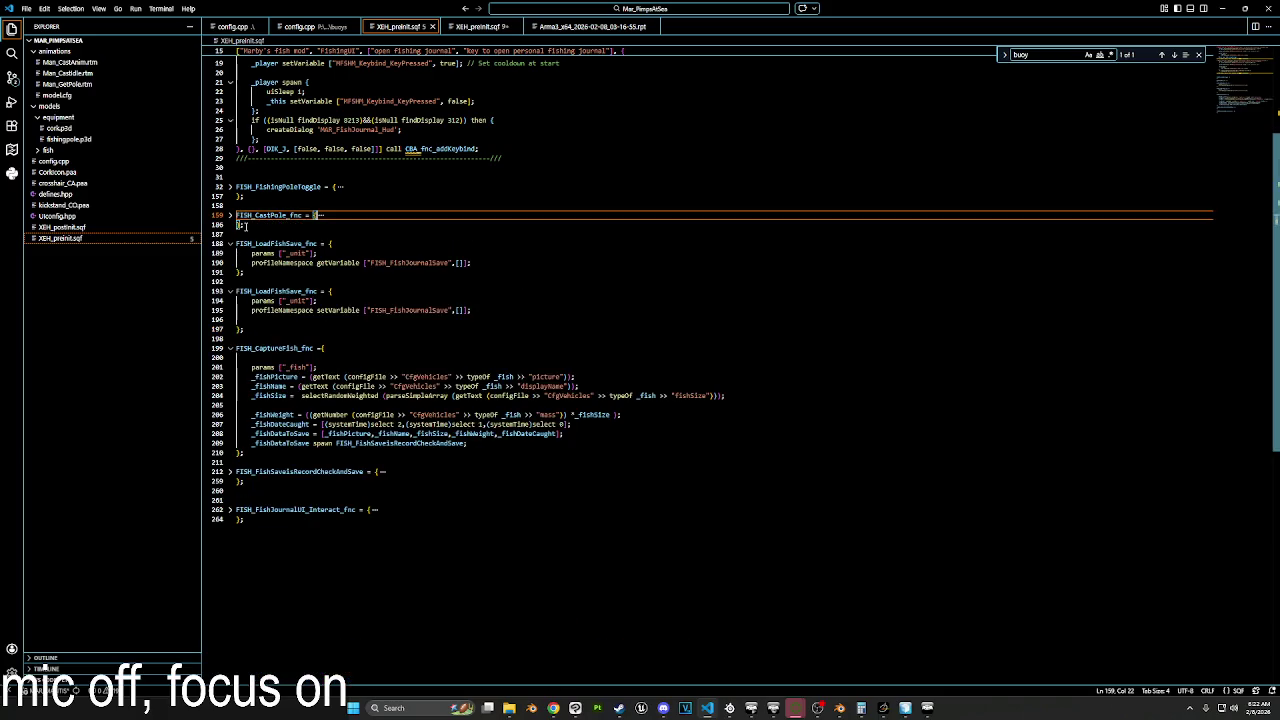
left_click(926, 700)
key("ctrl+a")
key("ctrl+v")
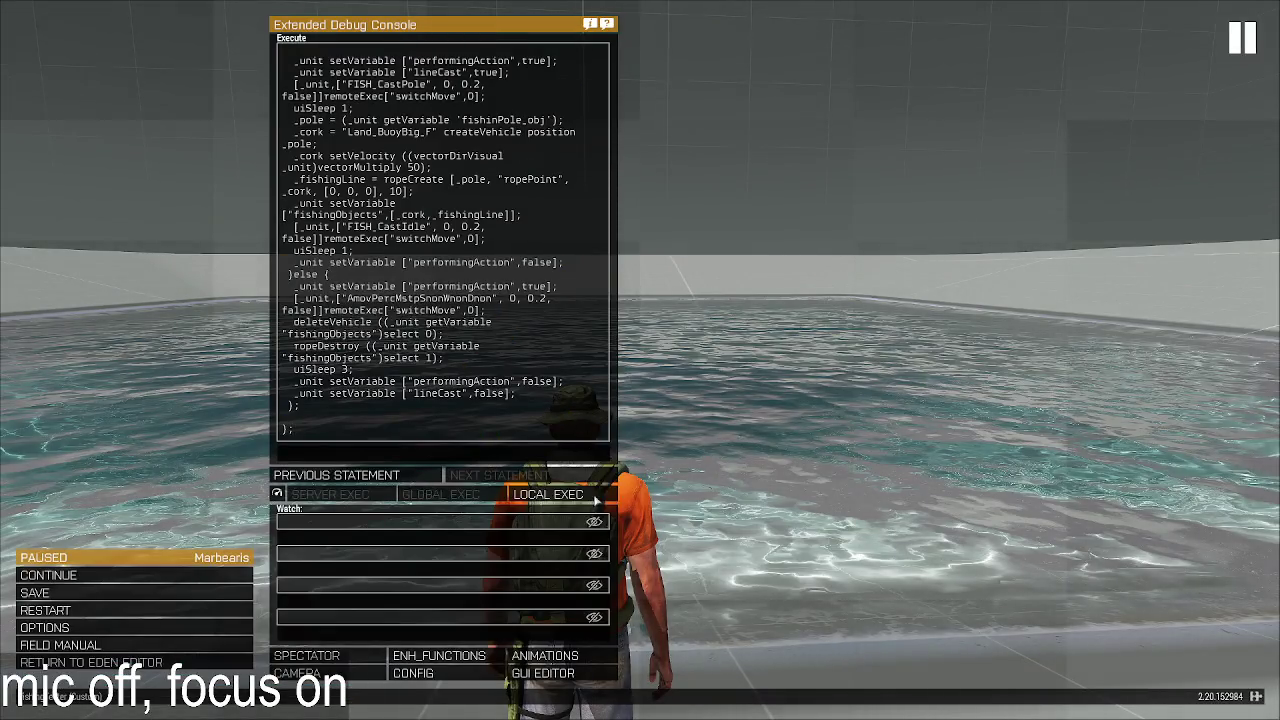
Step: Run the updated cast code locally, test a cast at the water, then pause again
left_click(595, 498)
key("Escape")
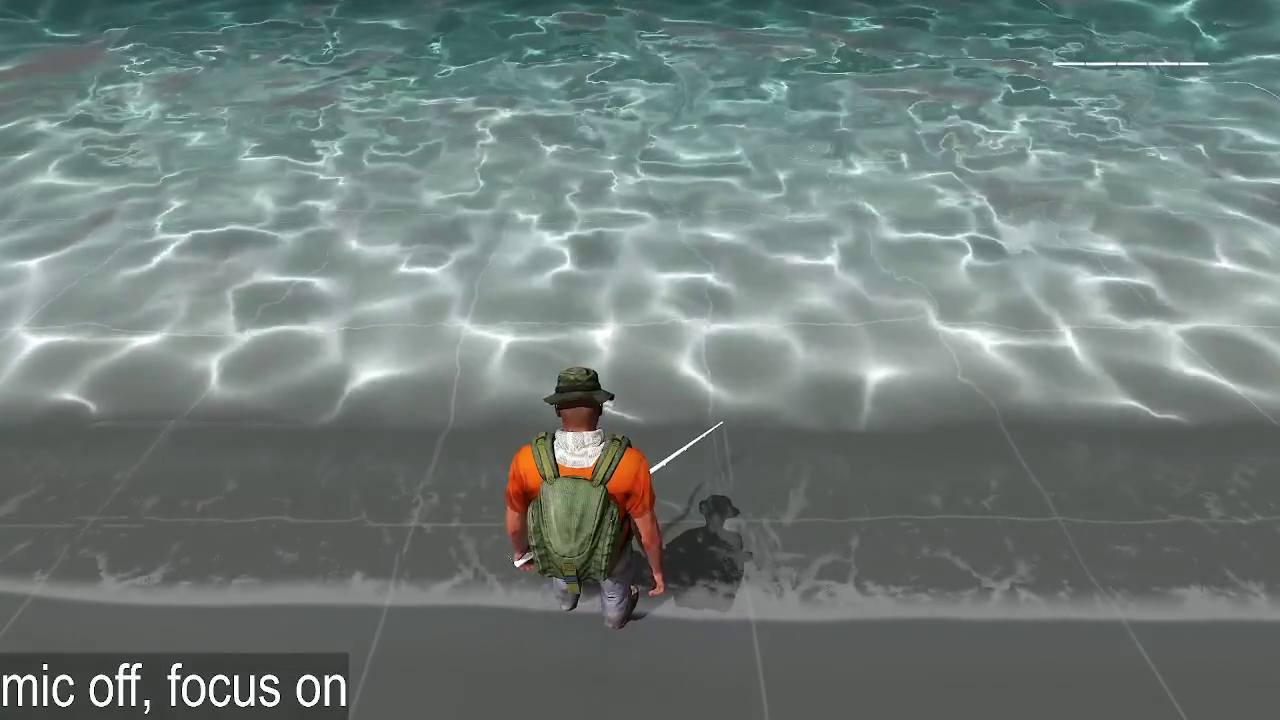
key("Escape")
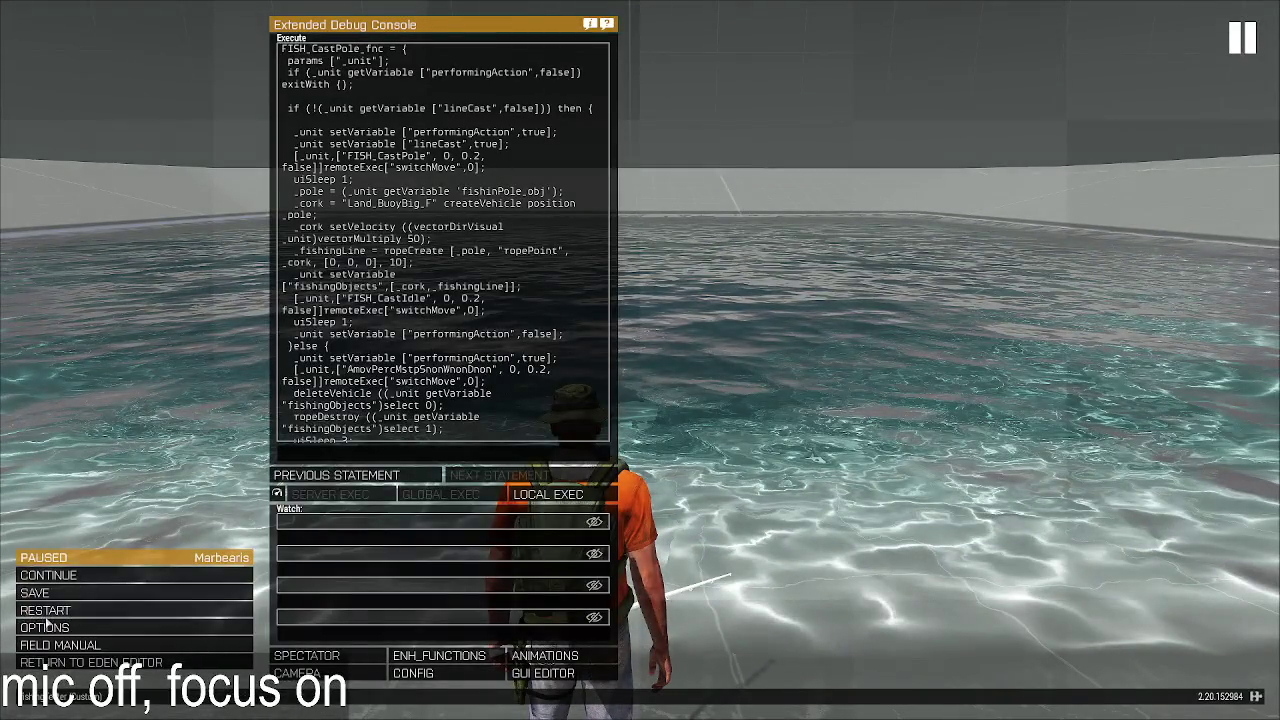
Step: Restart the mission and rerun the updated cast code with LOCAL EXEC
left_click(45, 611)
left_click(556, 345)
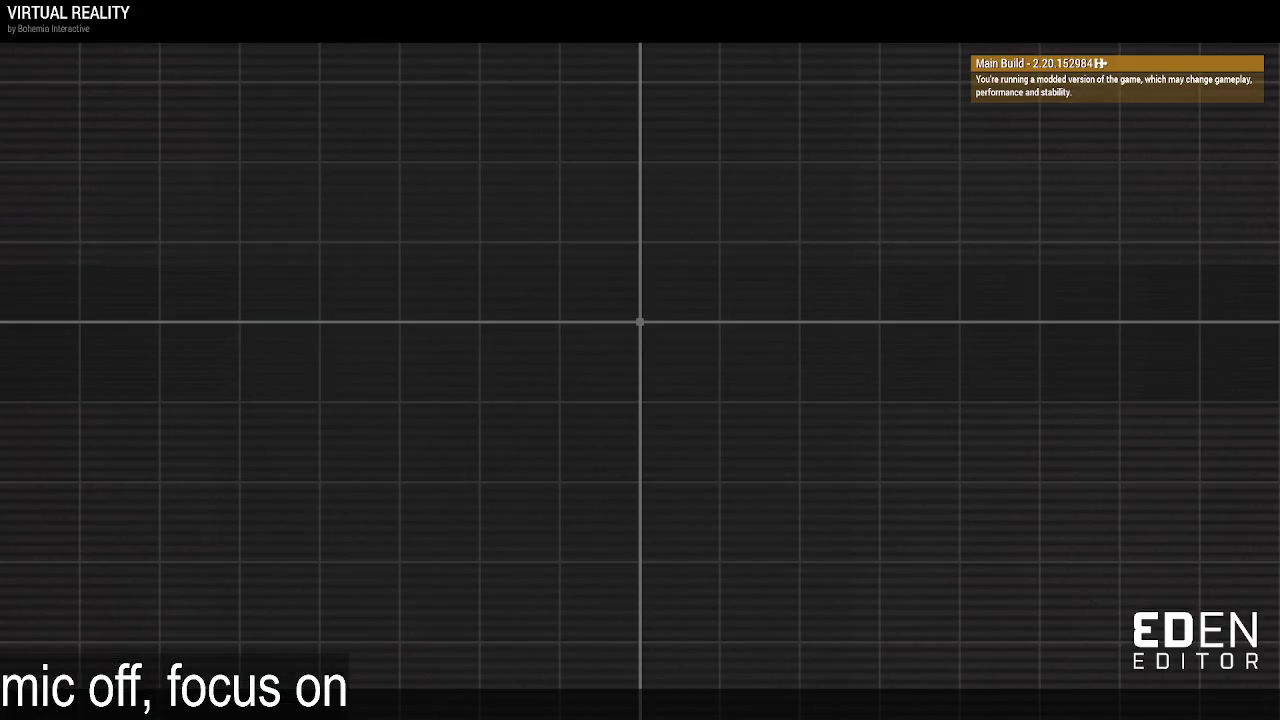
key("Escape")
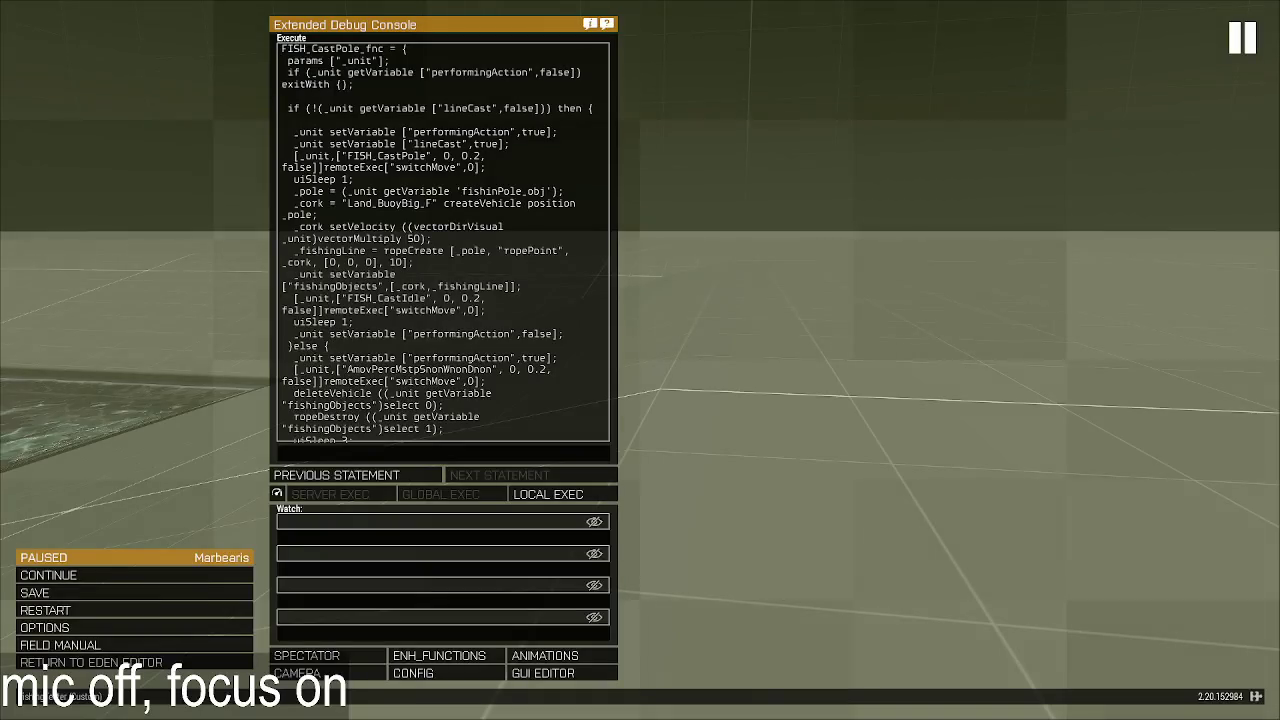
key("alt+Tab")
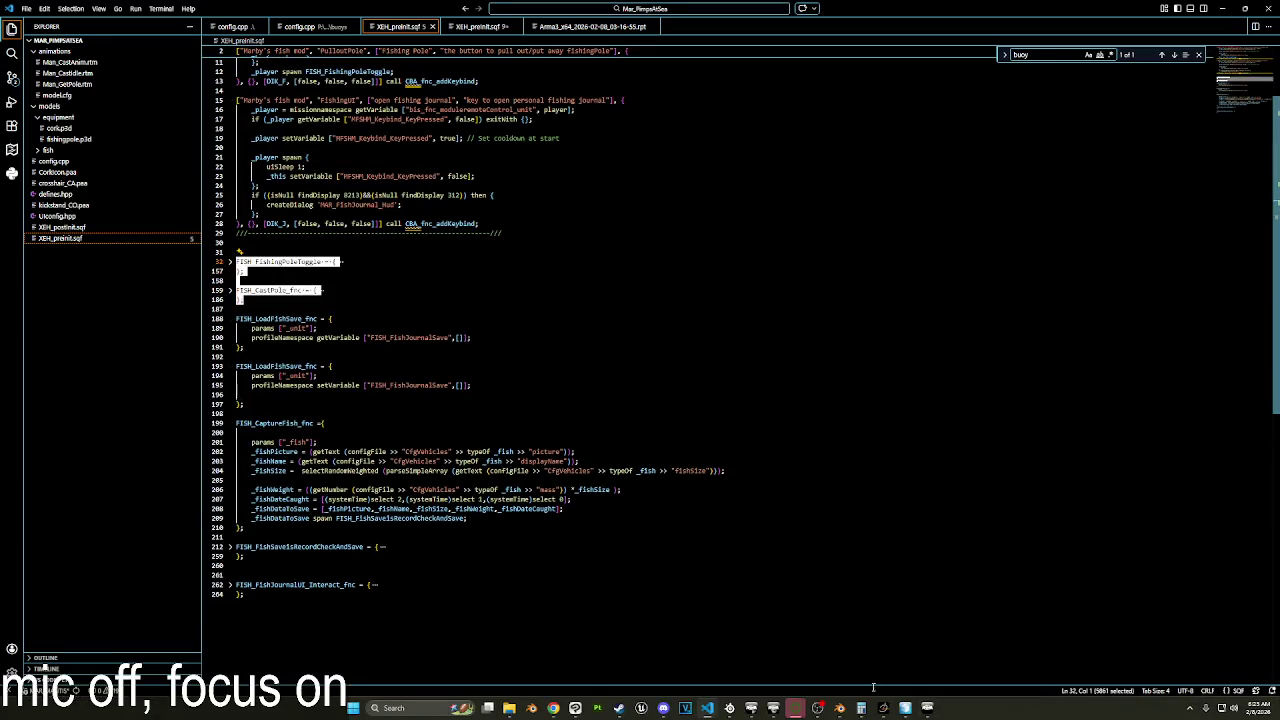
key("alt+Tab")
key("ctrl+a")
key("ctrl+v")
left_click(548, 494)
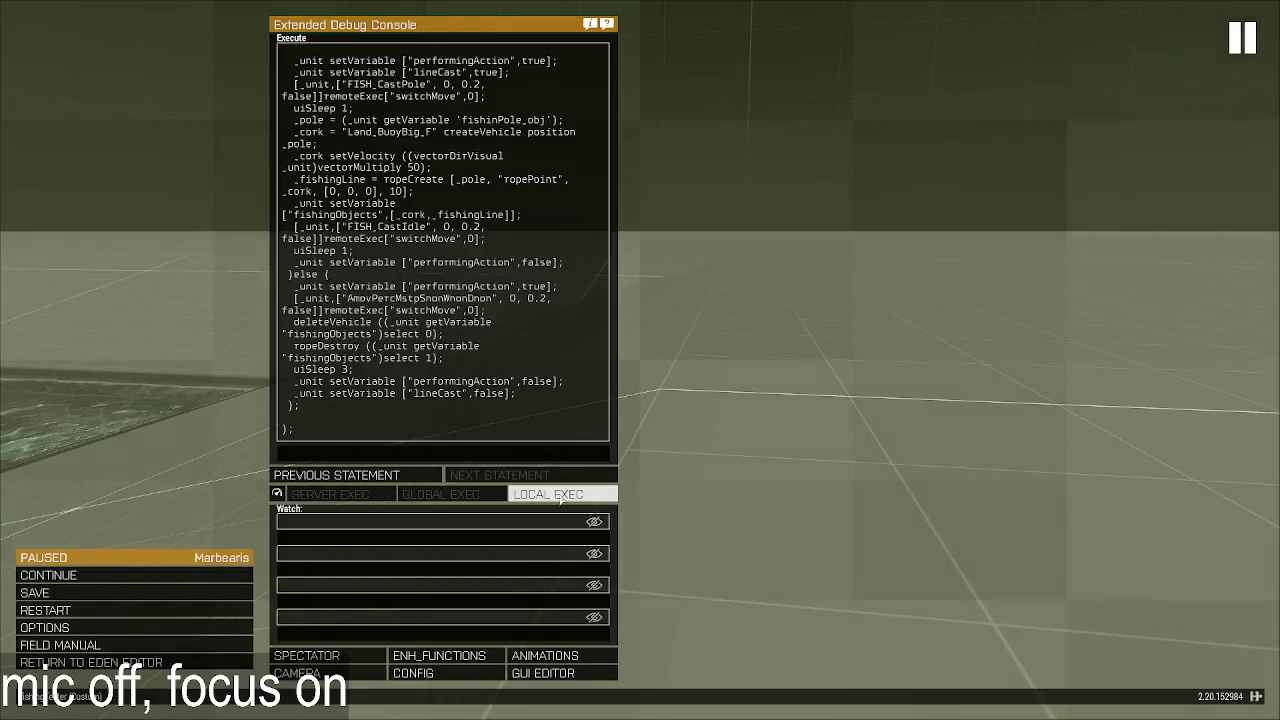
Step: Run to the pool and cast so the big red buoy lands in the water
key("Escape")
key("w")
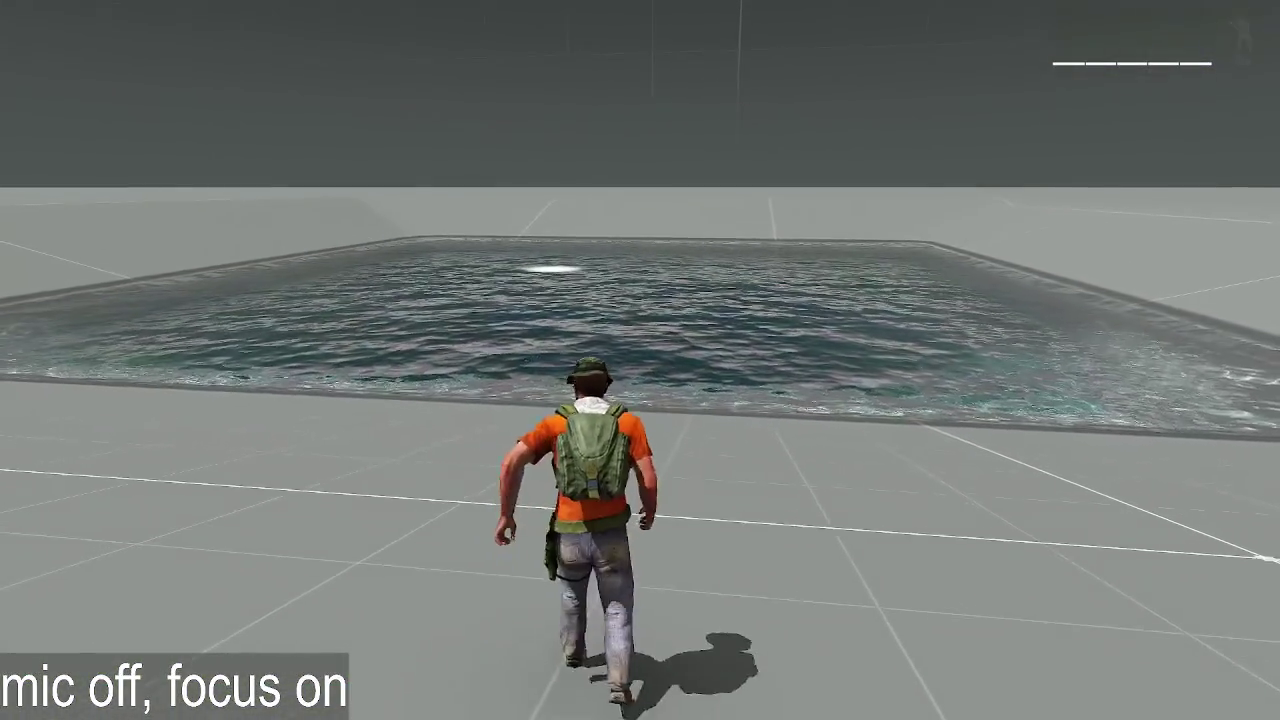
key("w")
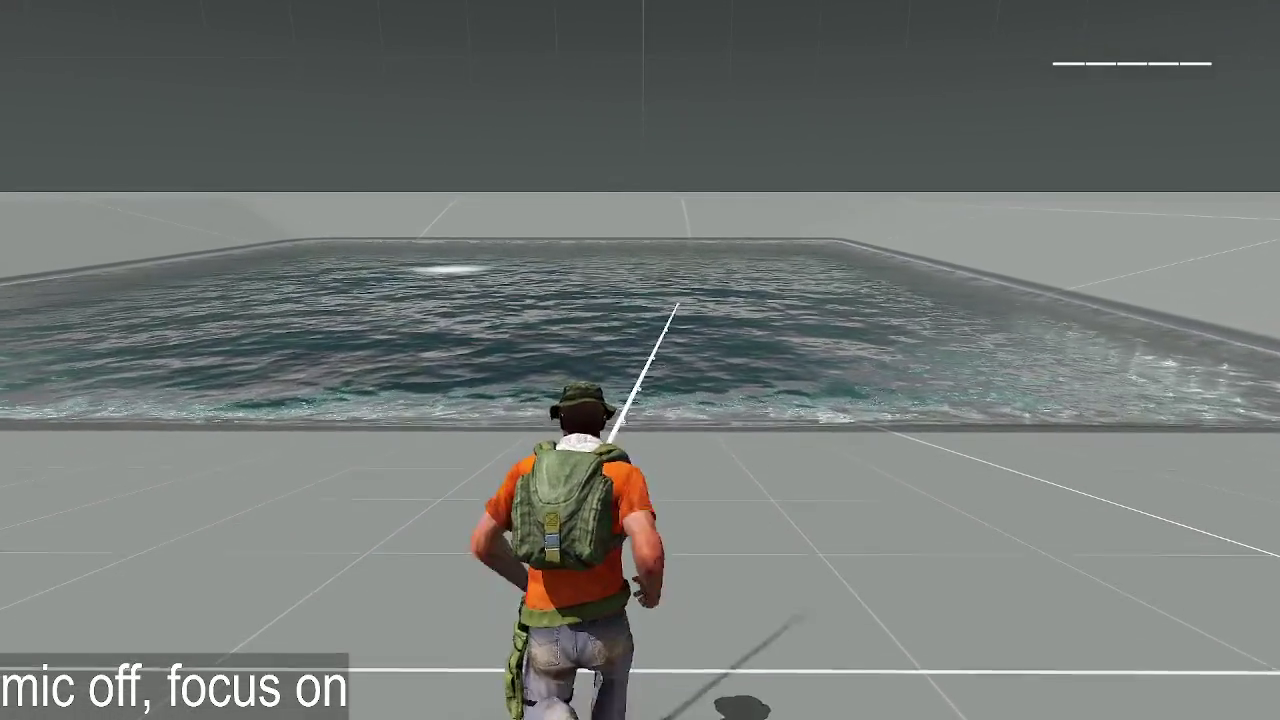
key("w")
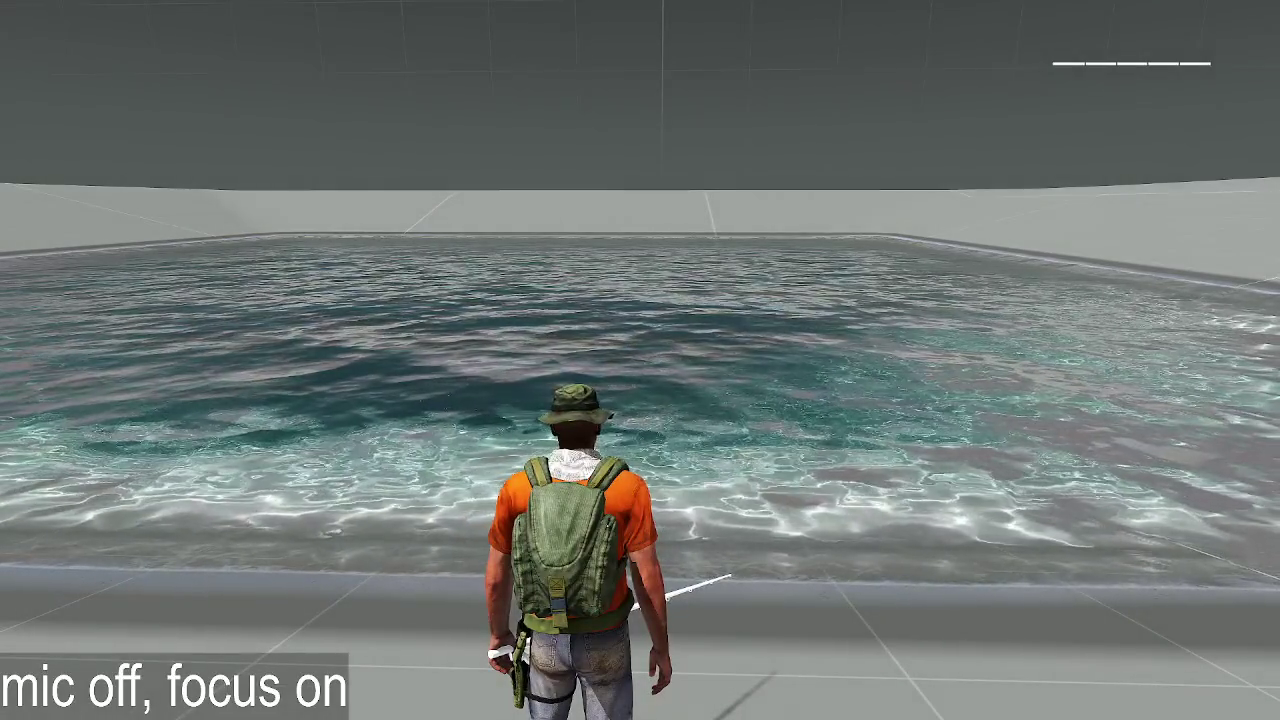
left_click(640, 360)
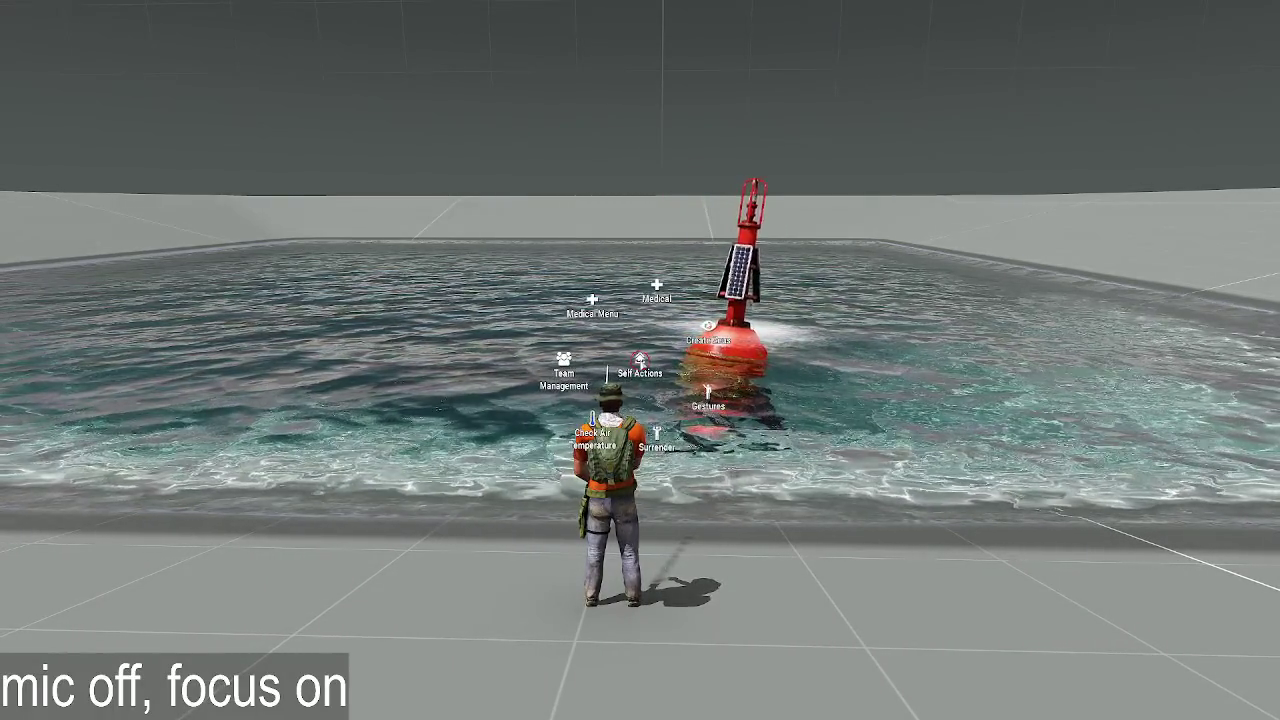
Step: Open Zeus and make the nearby objects editable
key("y")
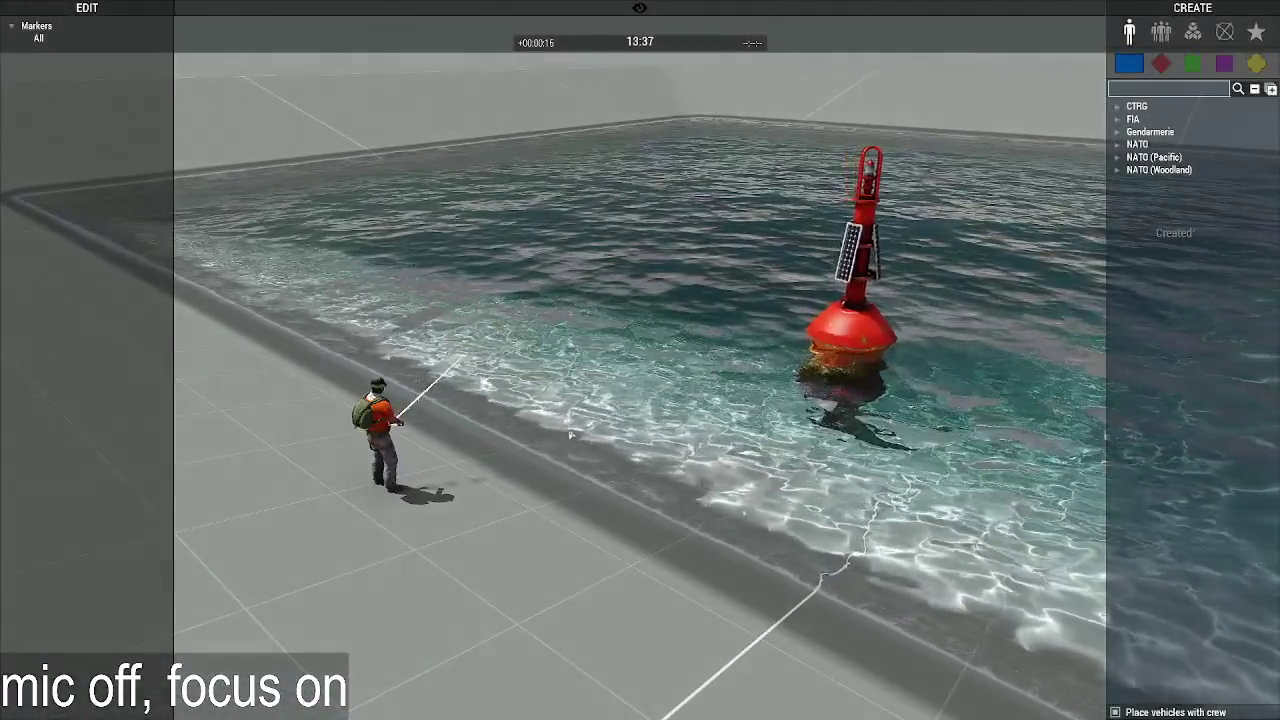
right_click(578, 437)
mouse_move(740, 437)
left_click(870, 453)
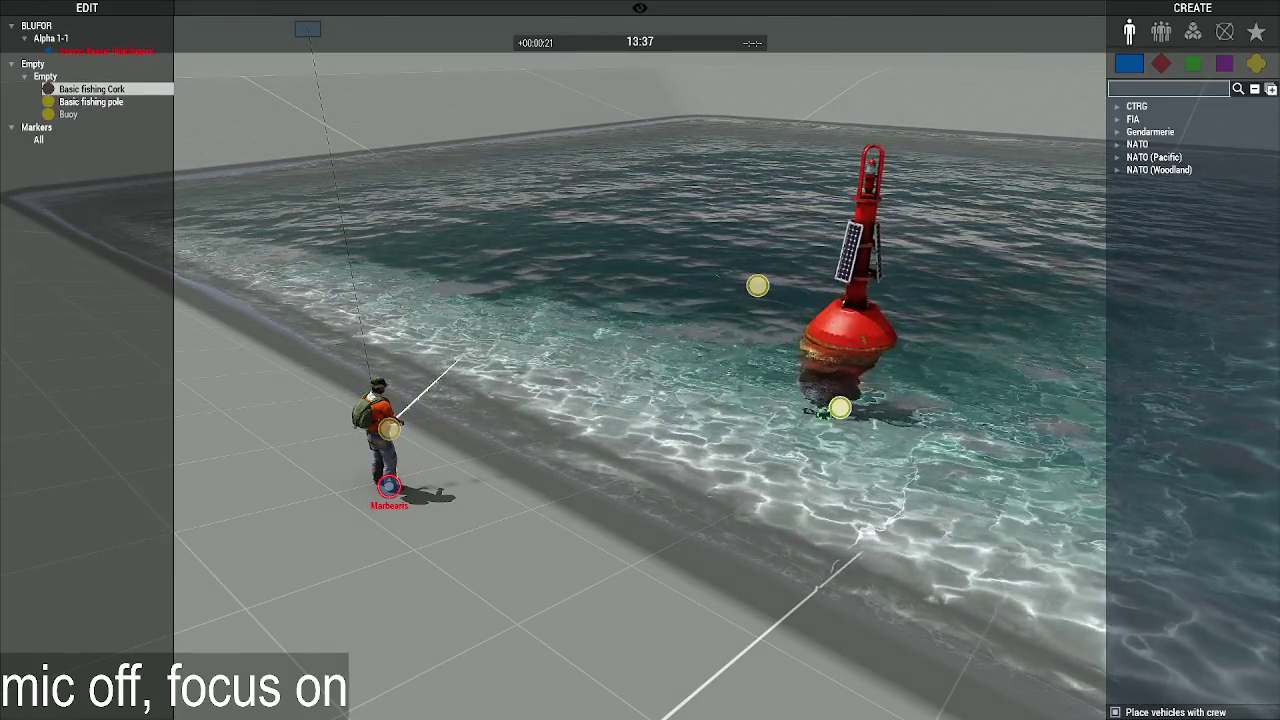
Step: Give the buoy the init code T = _this; so it stores itself as T
double_click(841, 406)
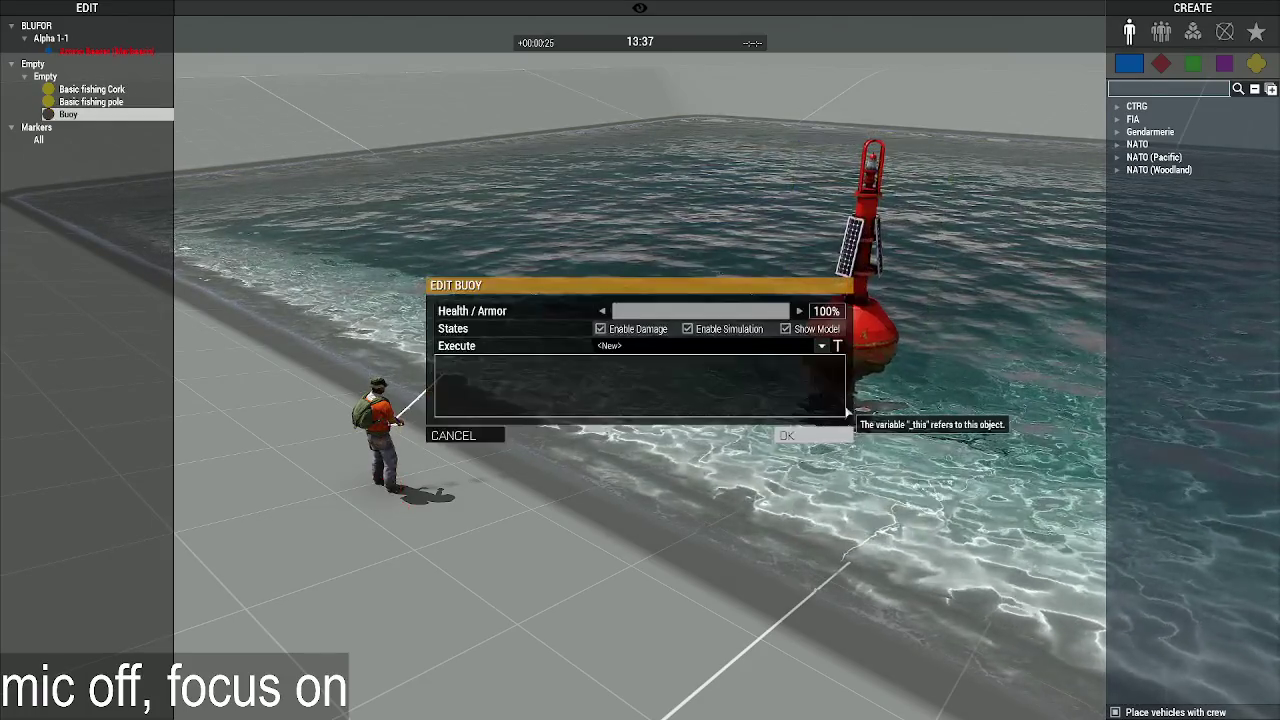
left_click(609, 376)
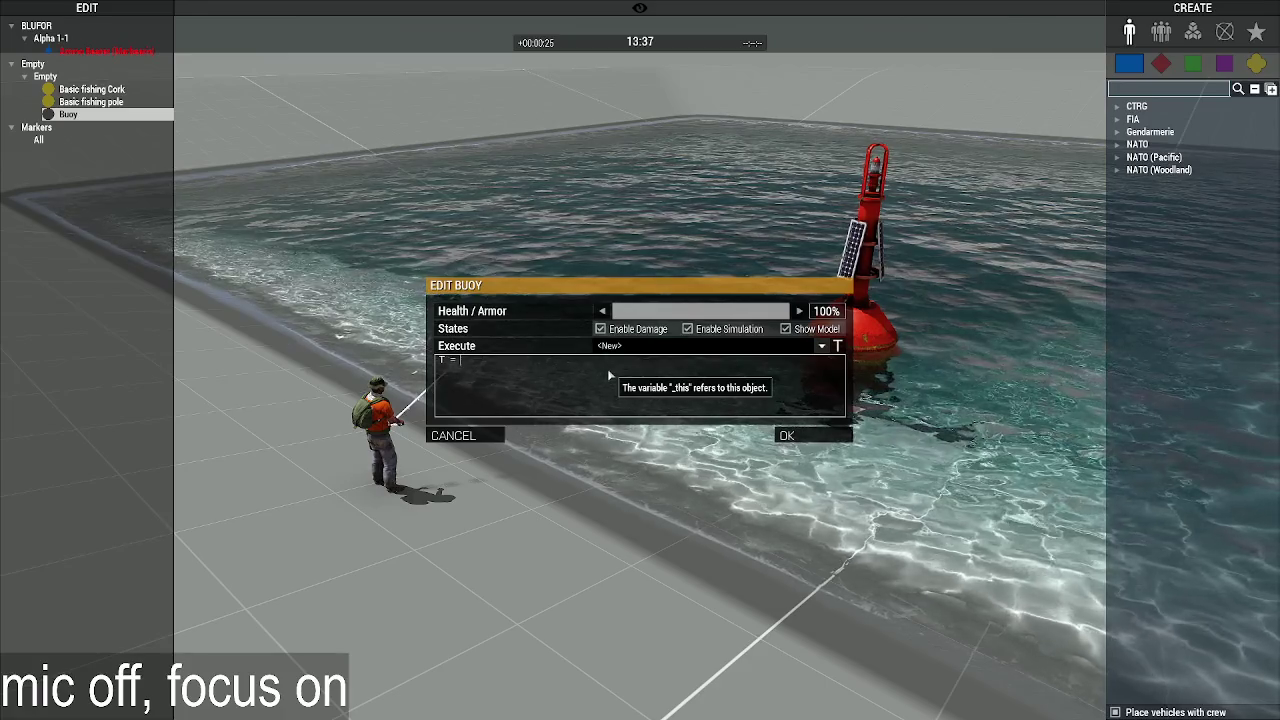
type("T = _this;")
key("Return")
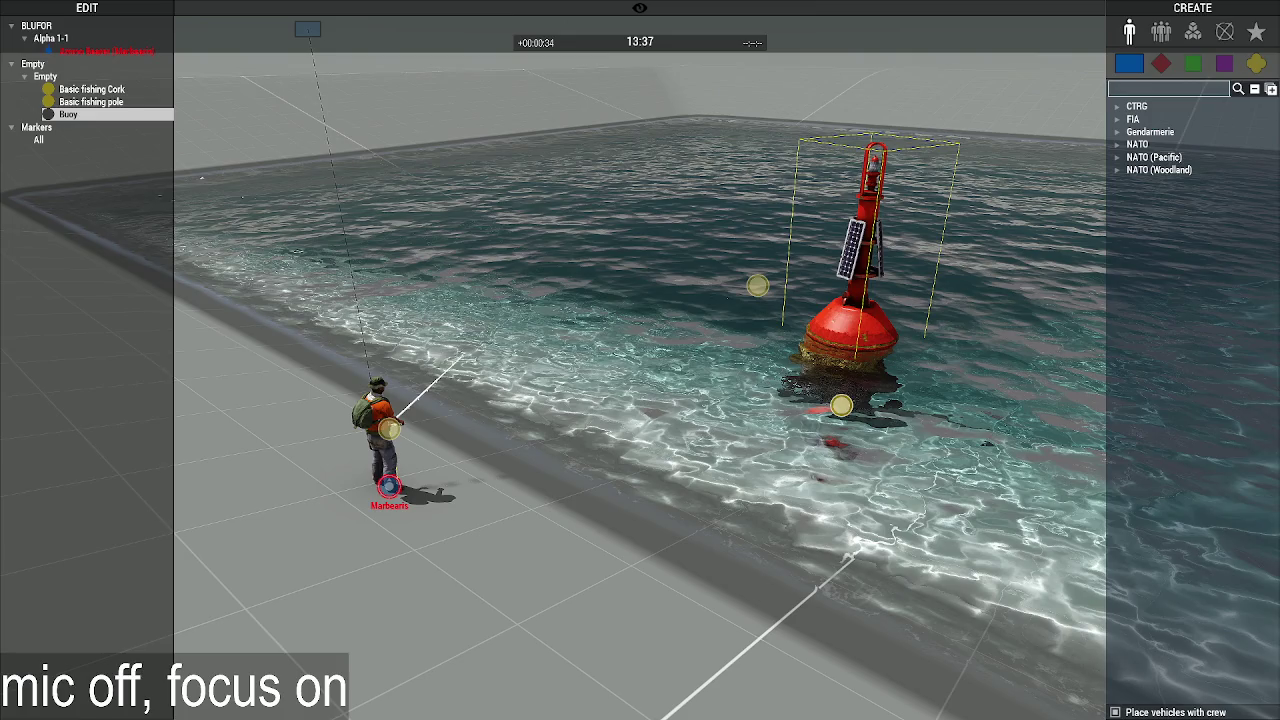
Step: In the pole's rope code, replace veh1 with _this and the offset with _this selectionPosition 'ropePoint'
double_click(389, 428)
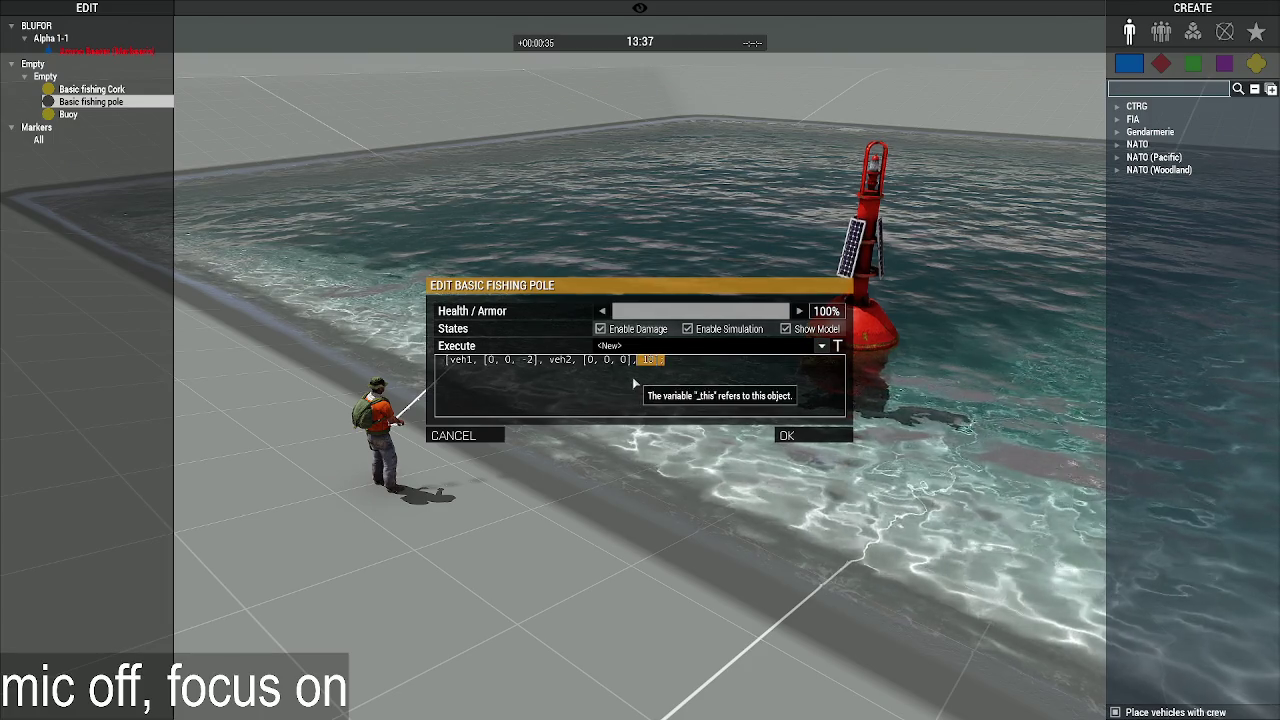
double_click(515, 360)
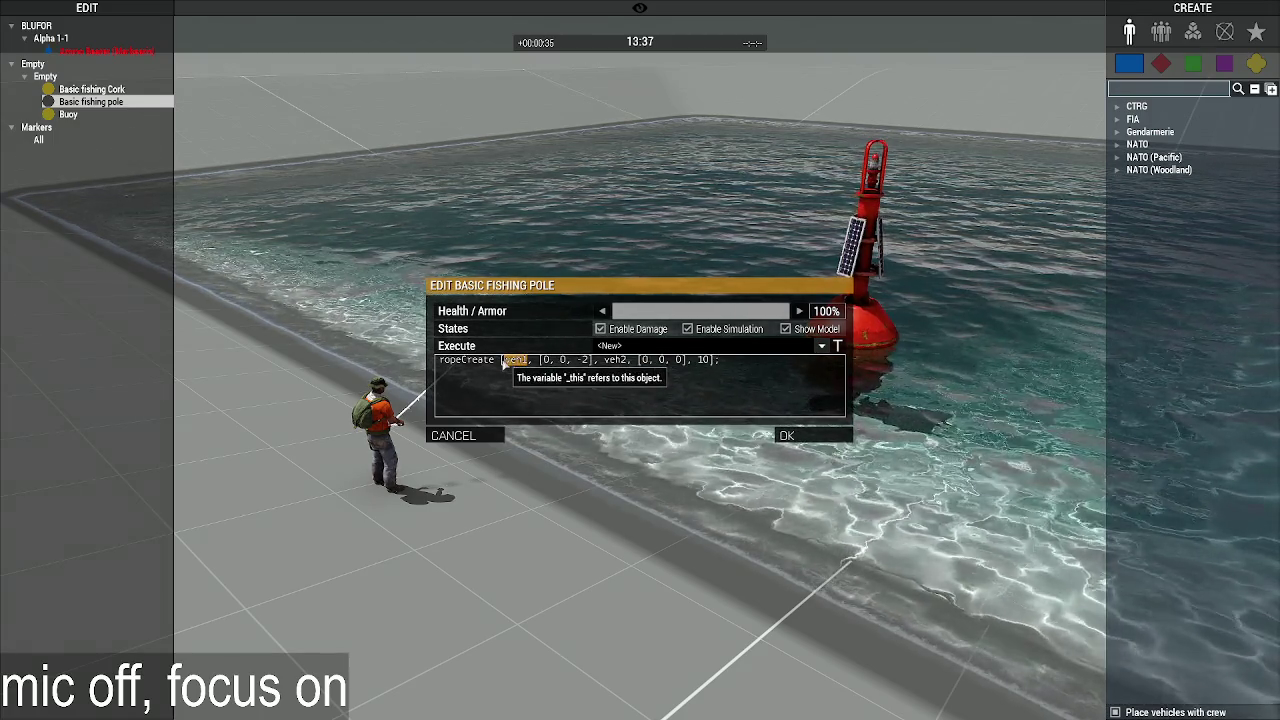
key("BackSpace")
type("_this")
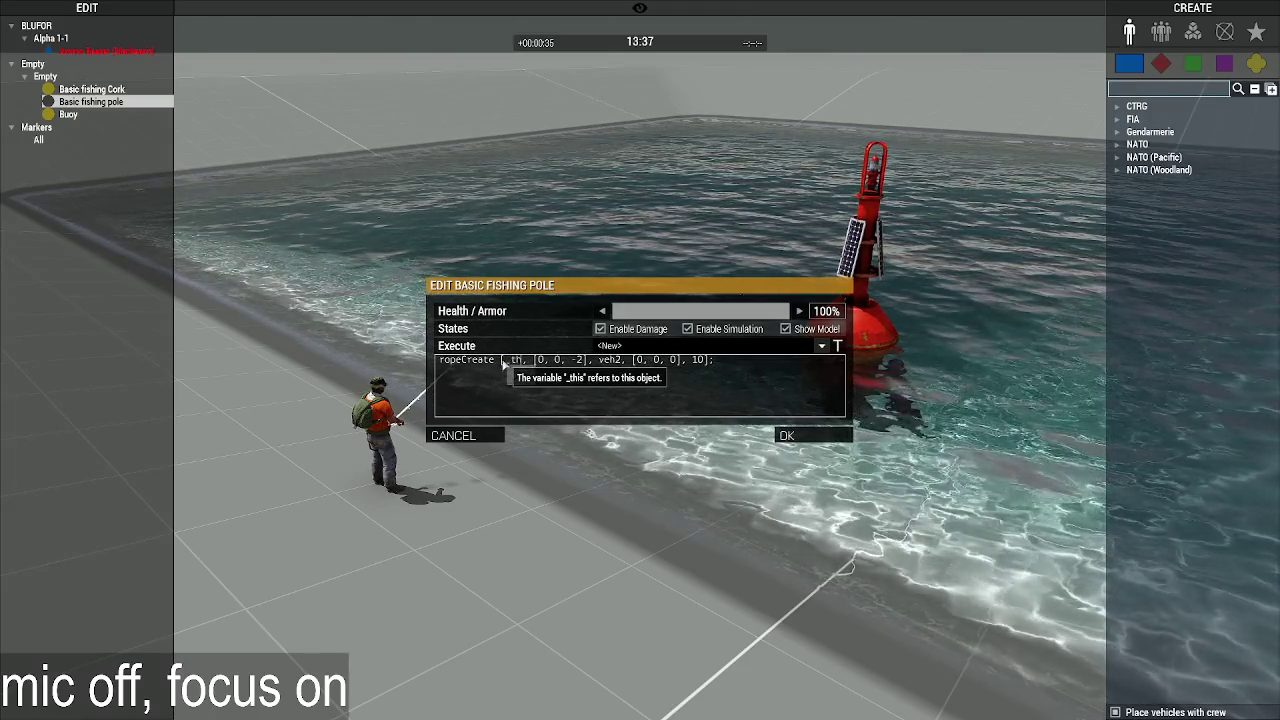
left_click_drag(598, 362, 545, 362)
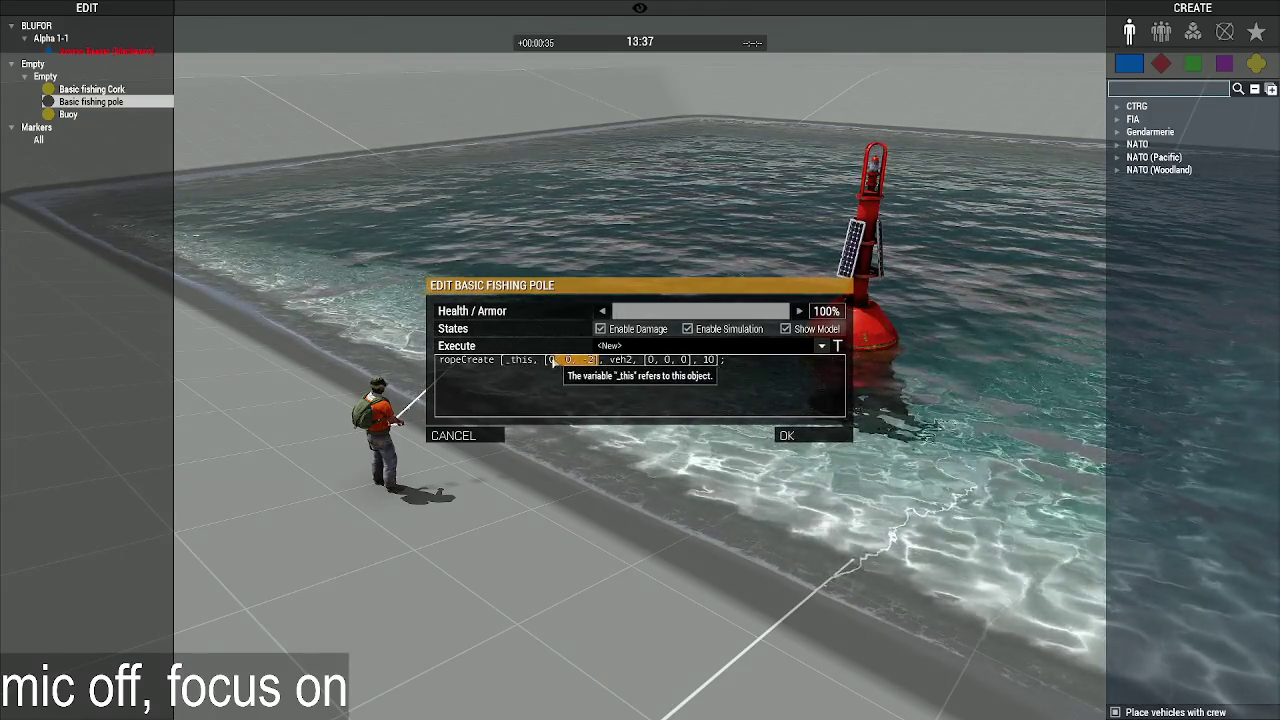
type("_this")
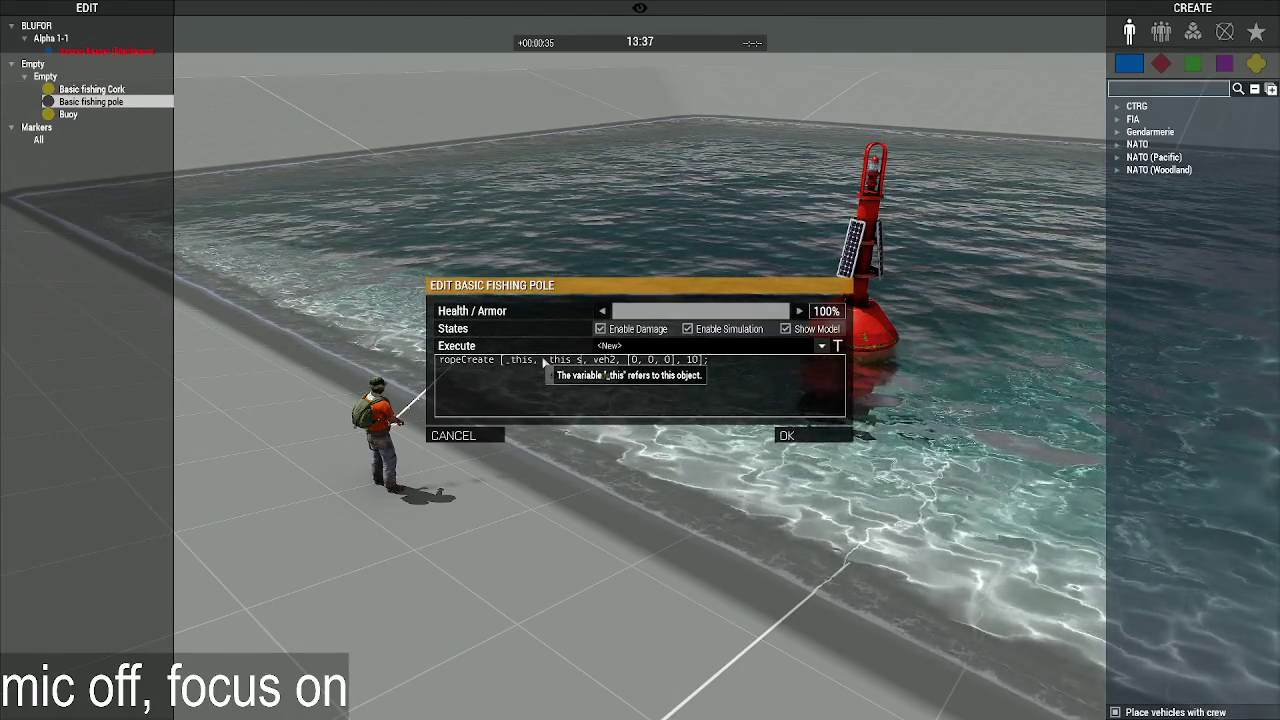
type(" select")
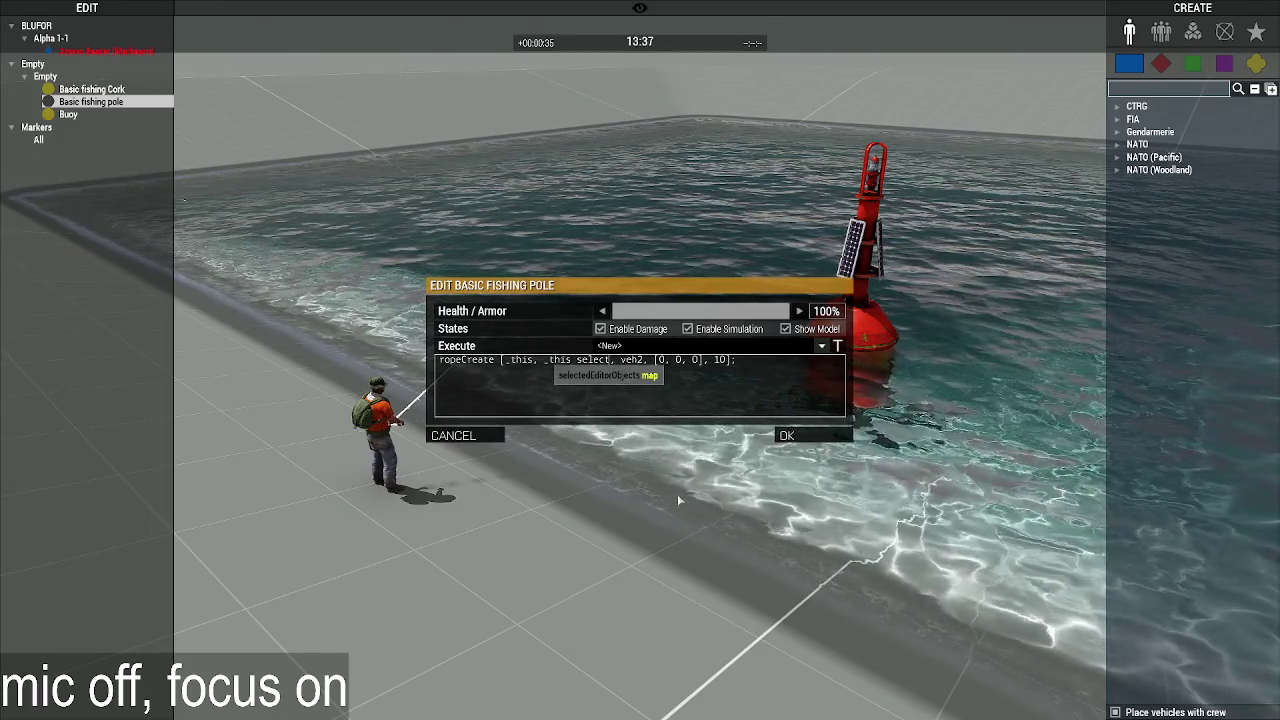
type("ionPos")
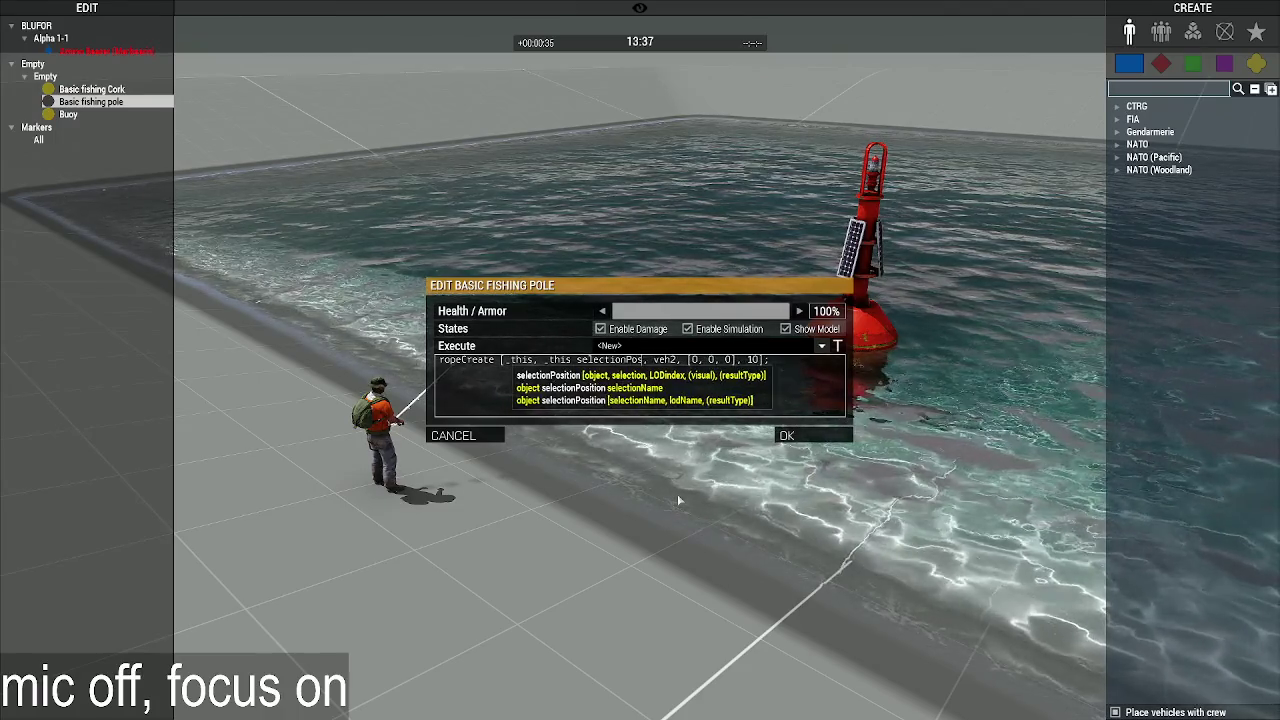
key("Tab")
mouse_move(547, 366)
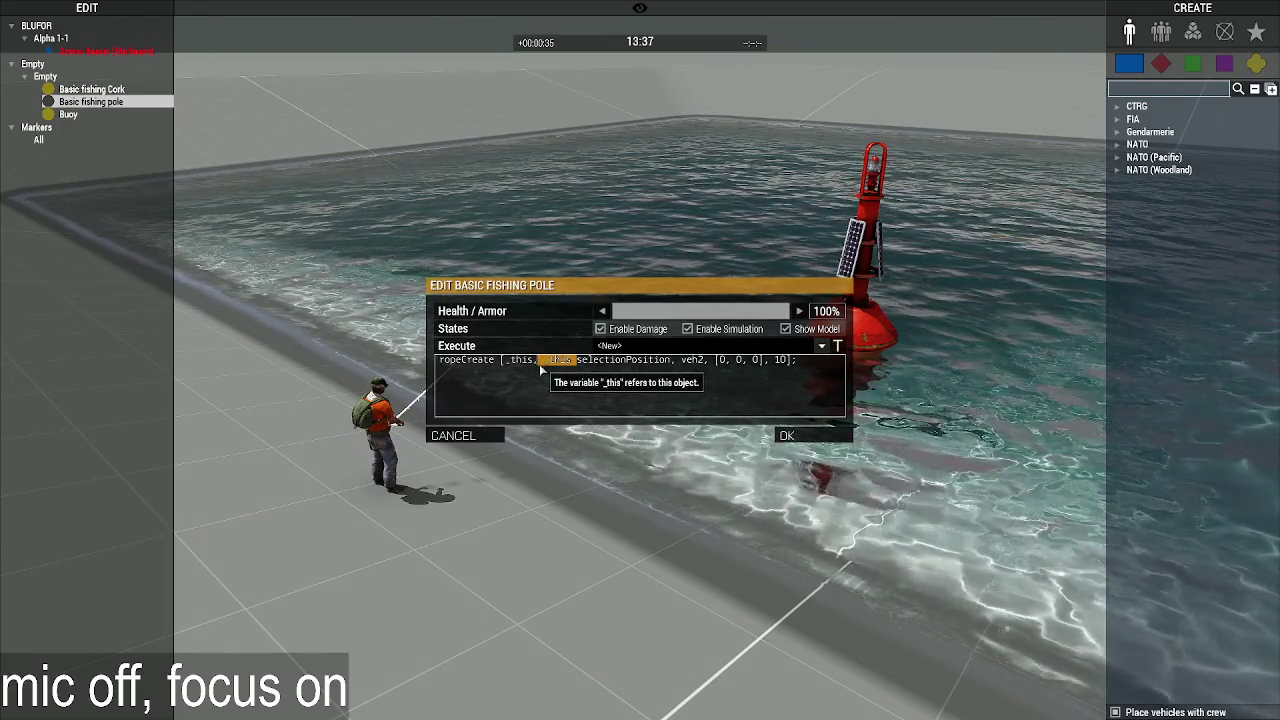
key("BackSpace")
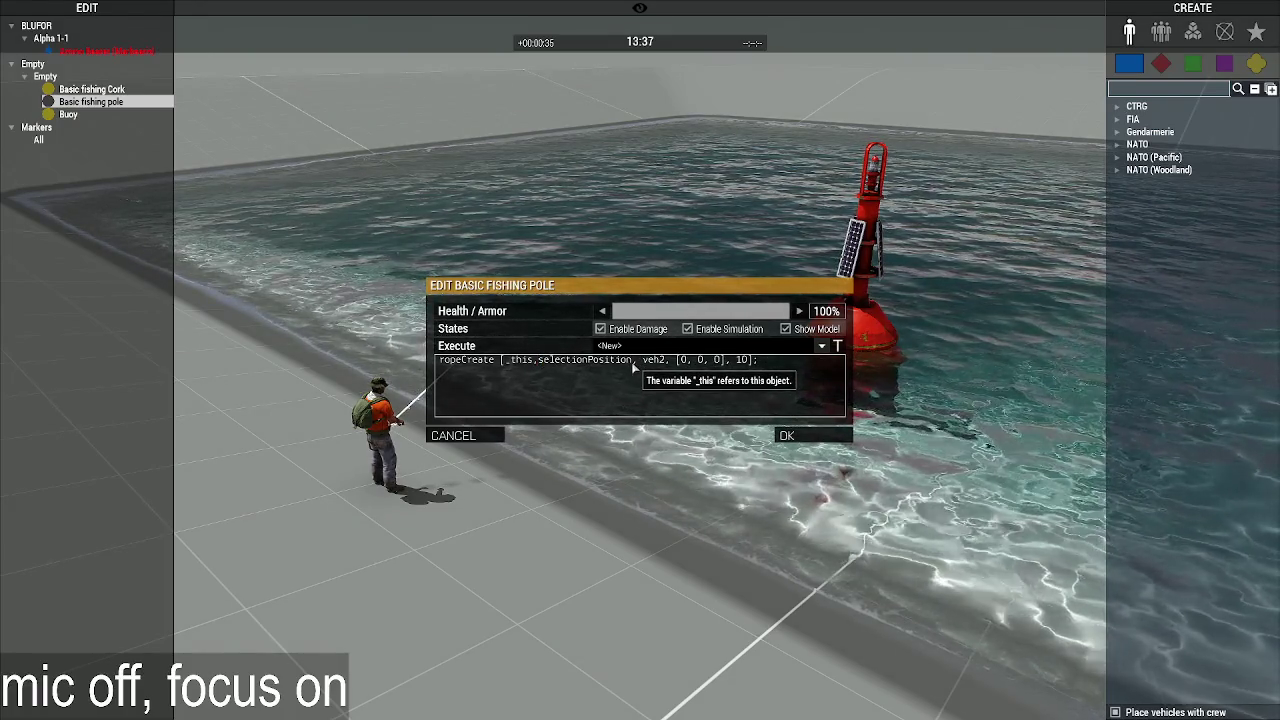
type("[")
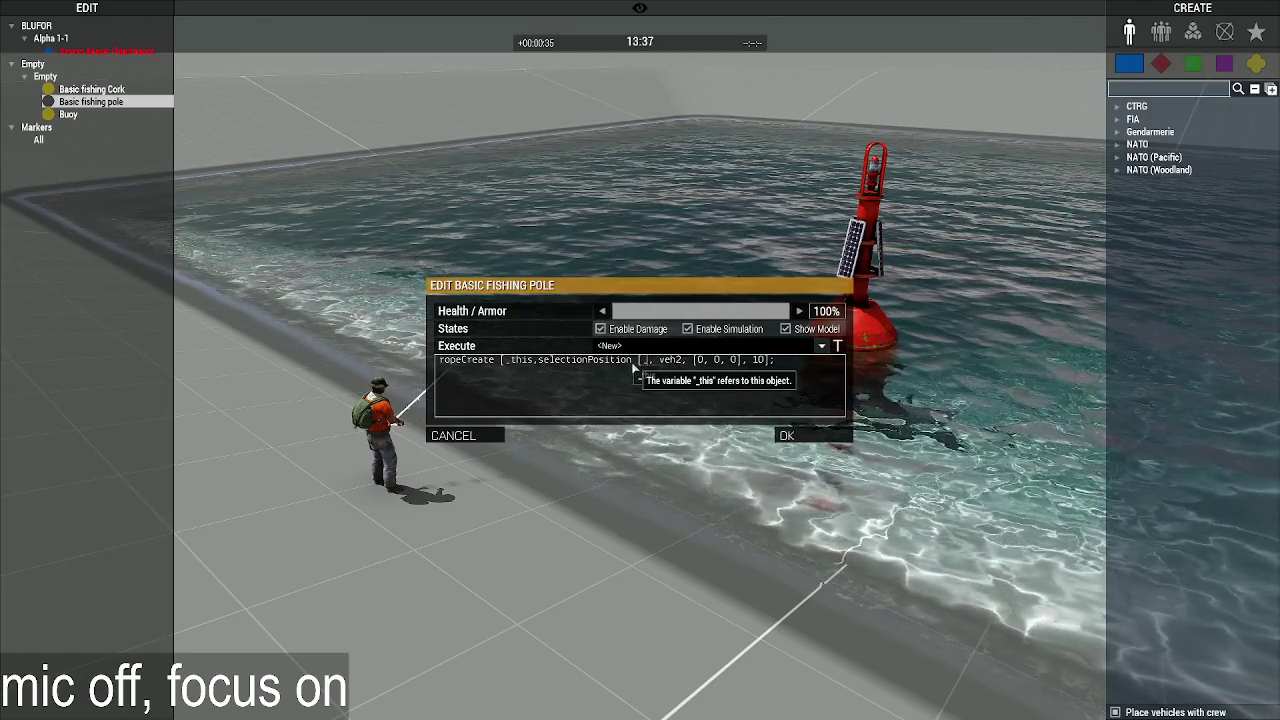
type("_this,'")
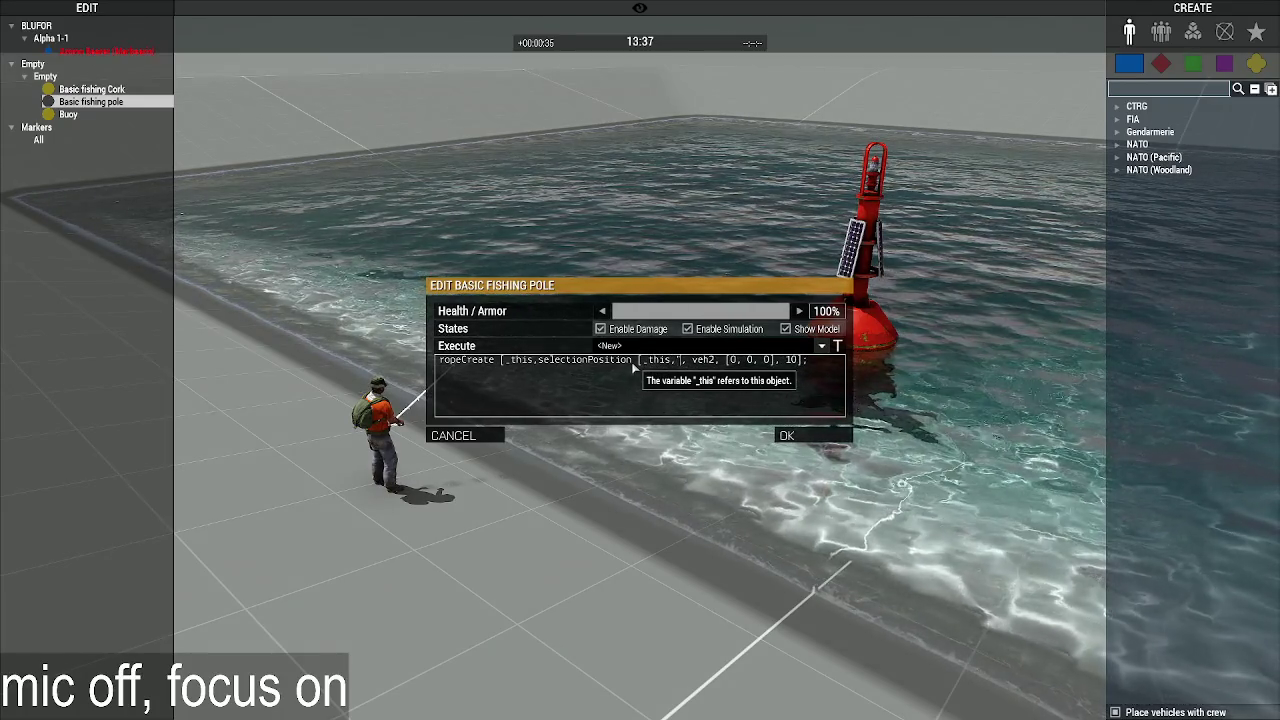
type("rope")
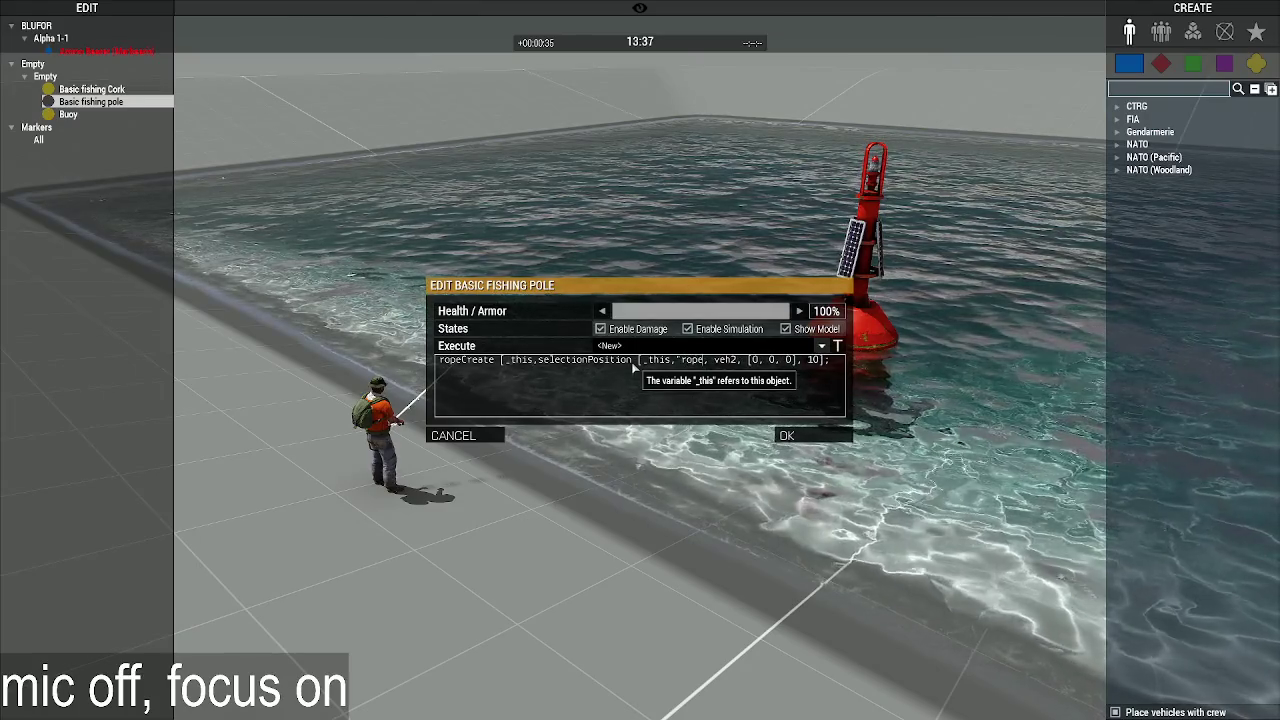
type("Point\"]")
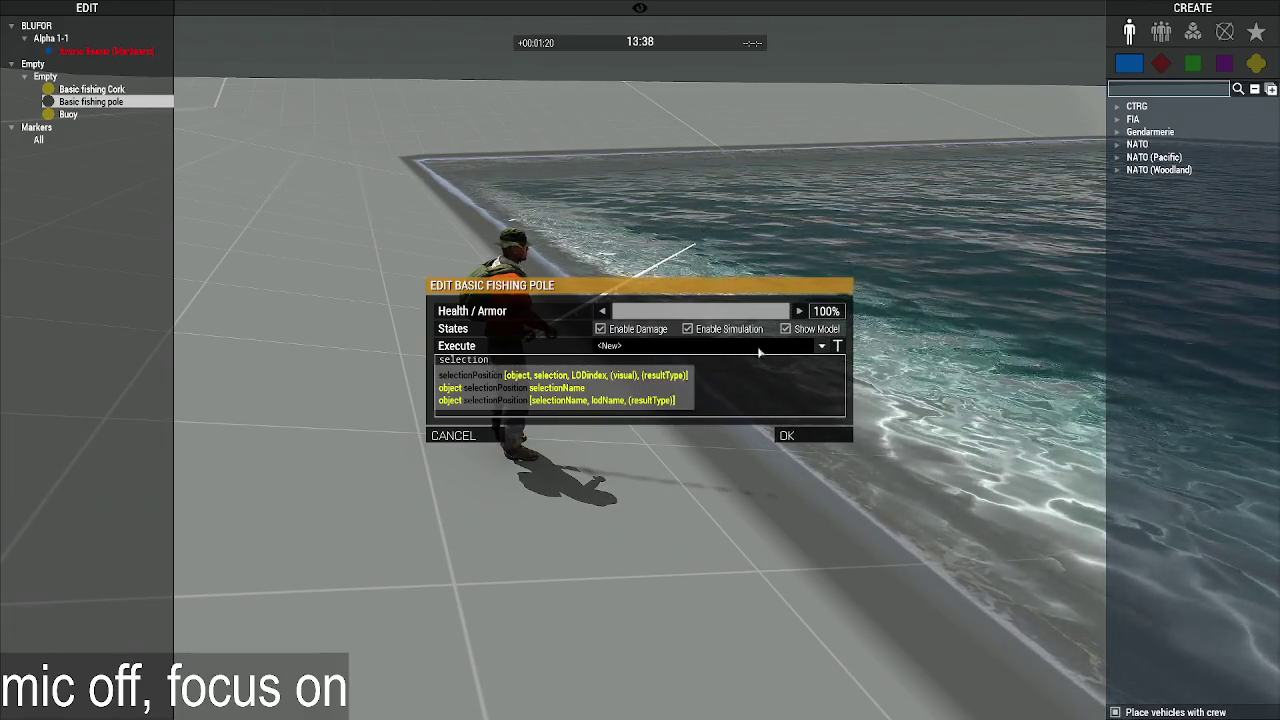
Step: Fix the ropePoint argument from the saved ropeCreate entry and apply the pole's code
left_click(640, 345)
left_click(641, 370)
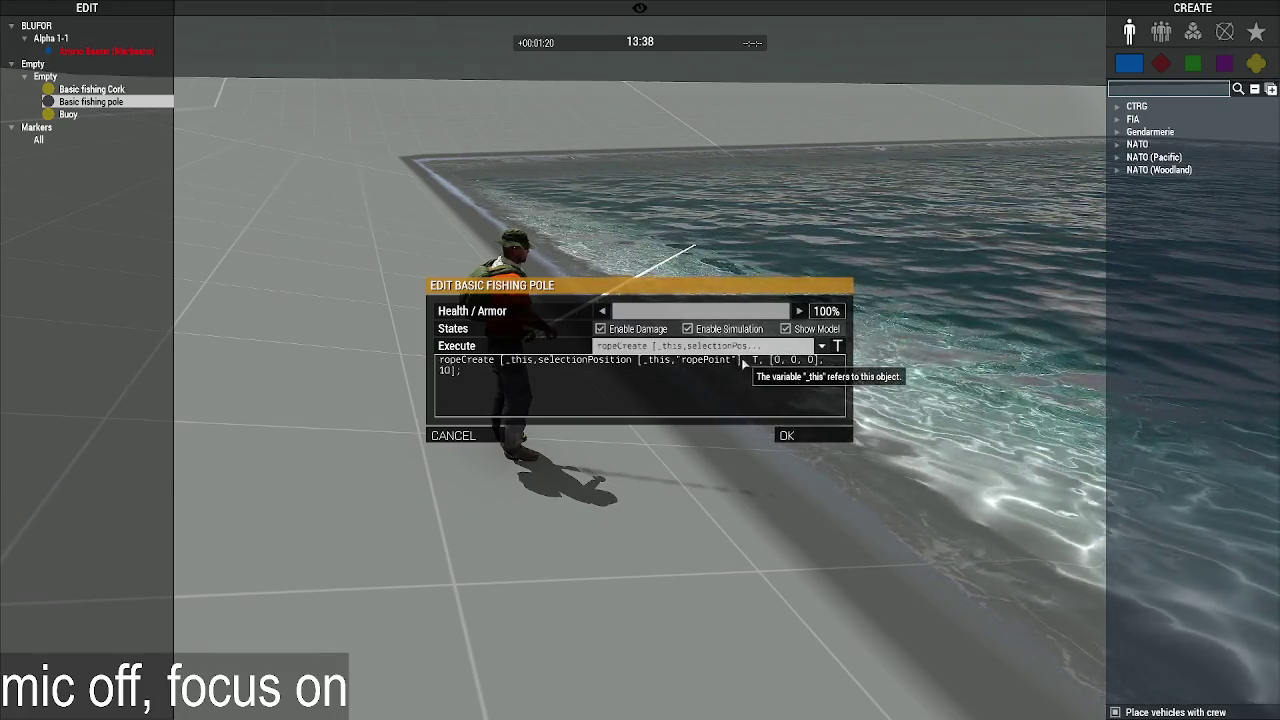
double_click(641, 364)
type("\"rope\"")
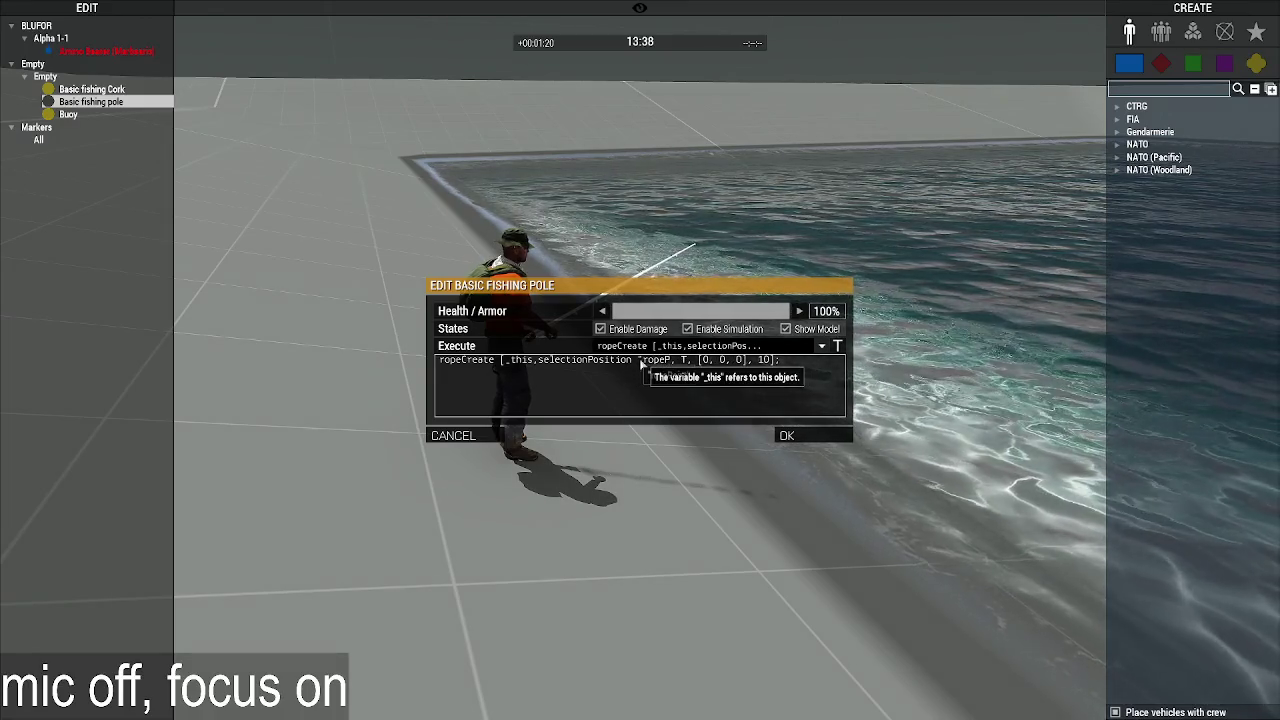
type("Point\"")
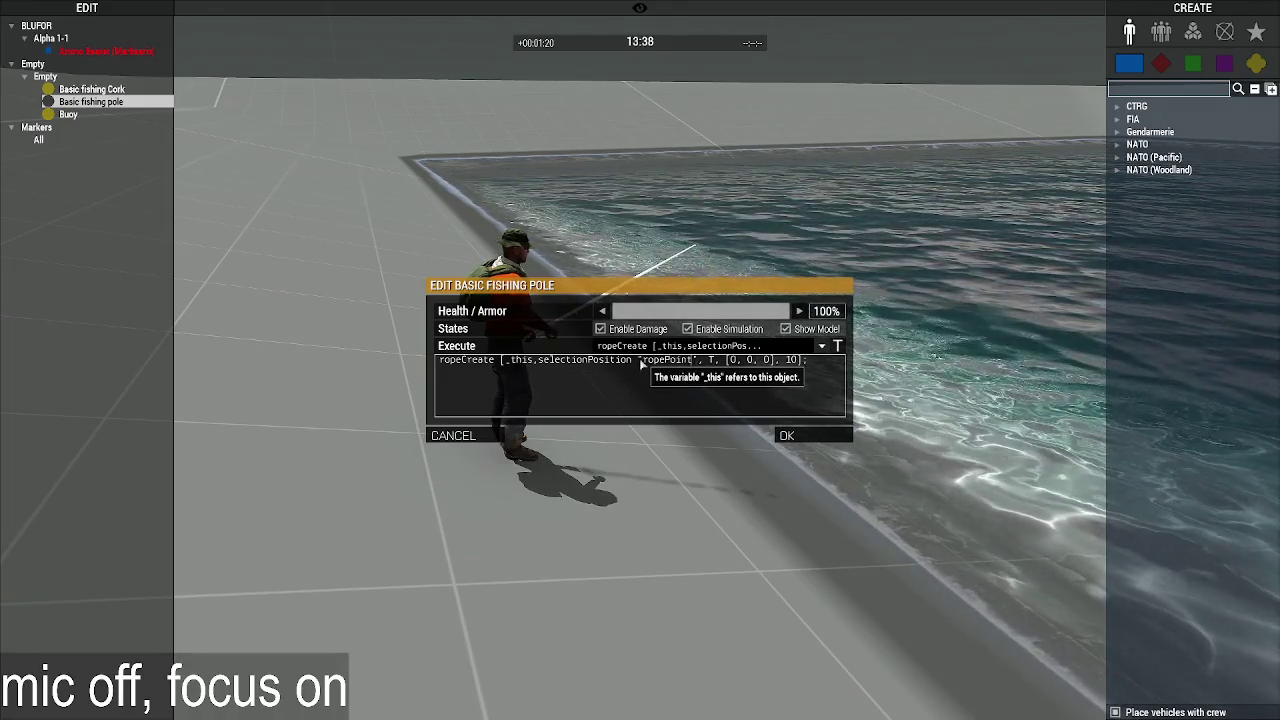
type("_")
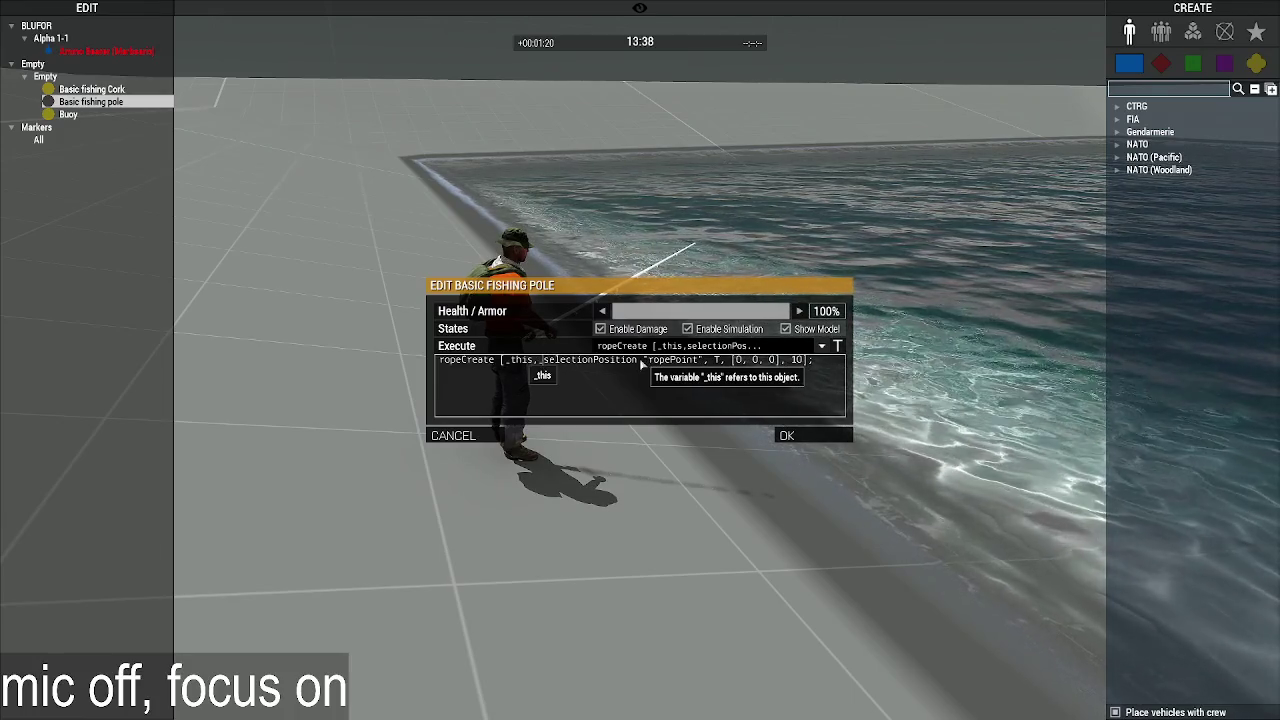
type("this")
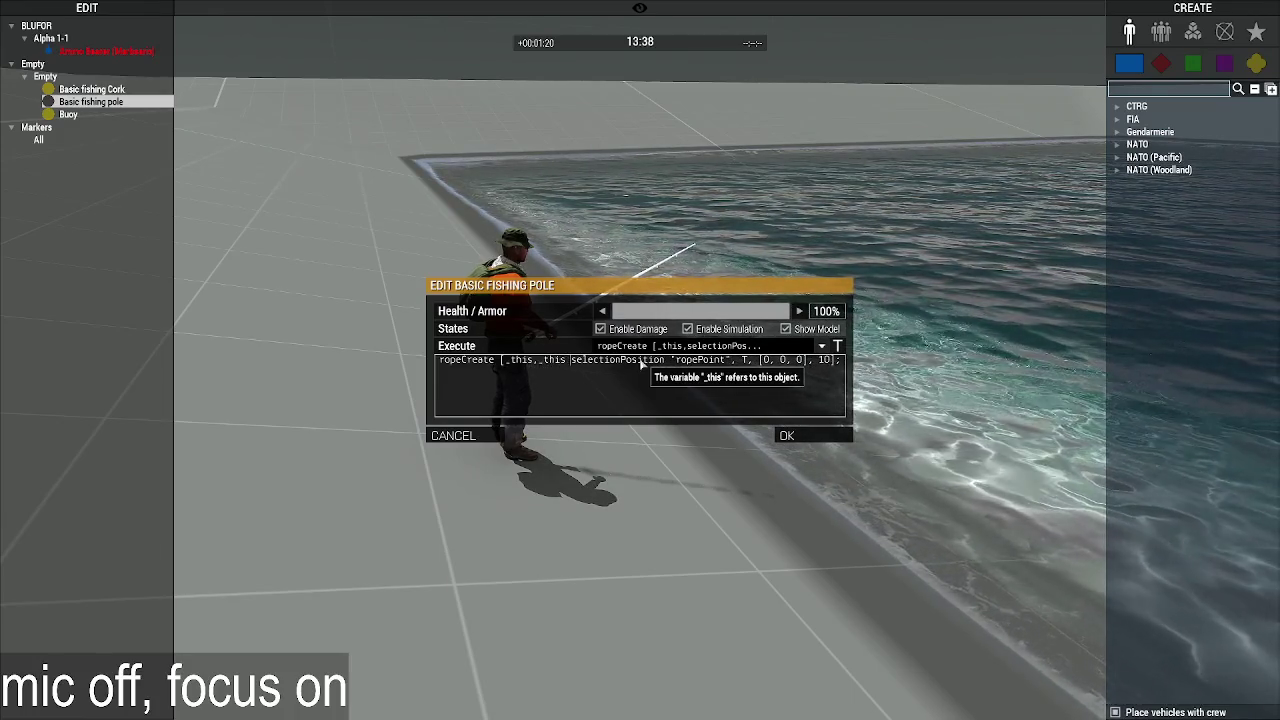
left_click(812, 438)
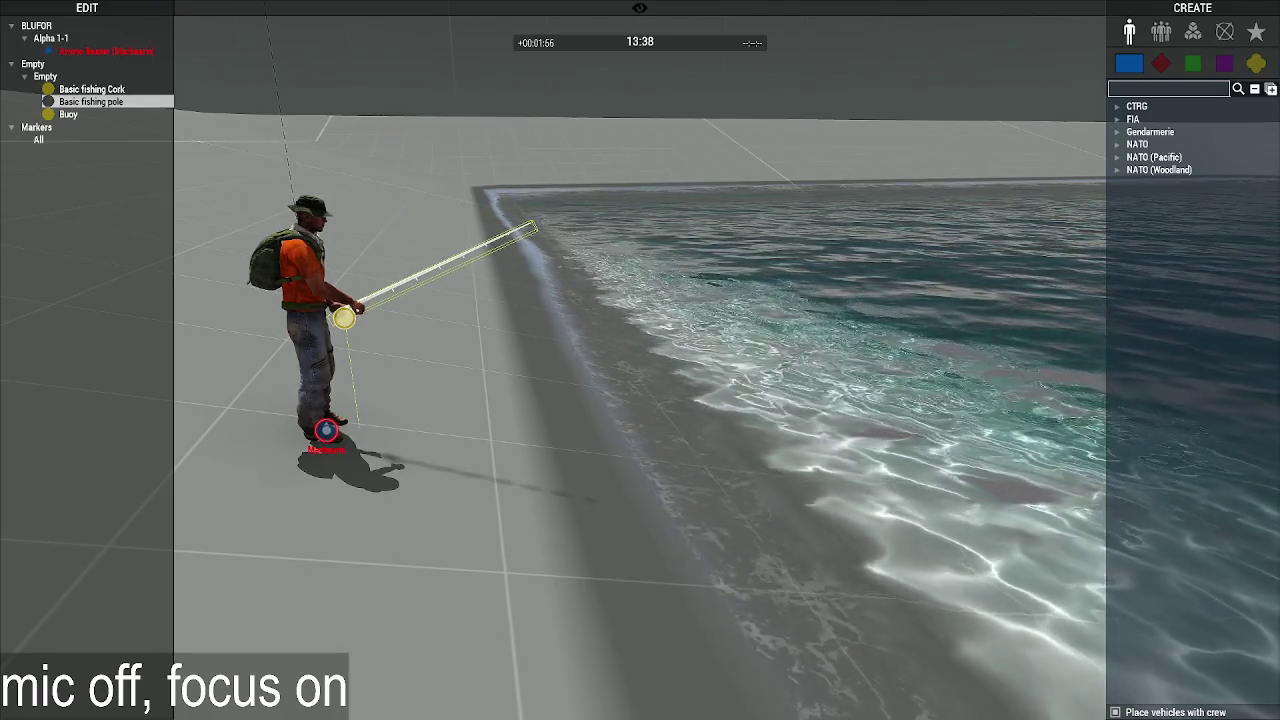
Step: Pan the view sideways around the fisherman at the pool
key("a")
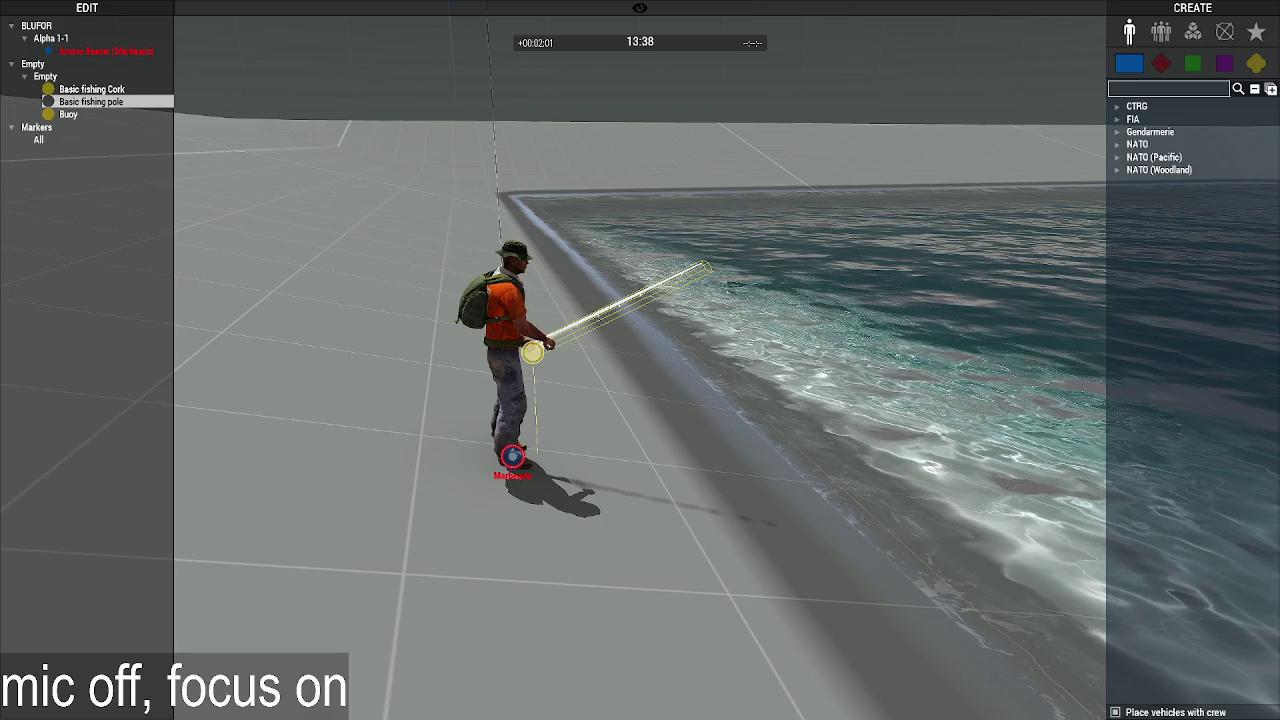
Step: Add enableRopeAttach true; to the fishing pole's init code and apply it
double_click(640, 300)
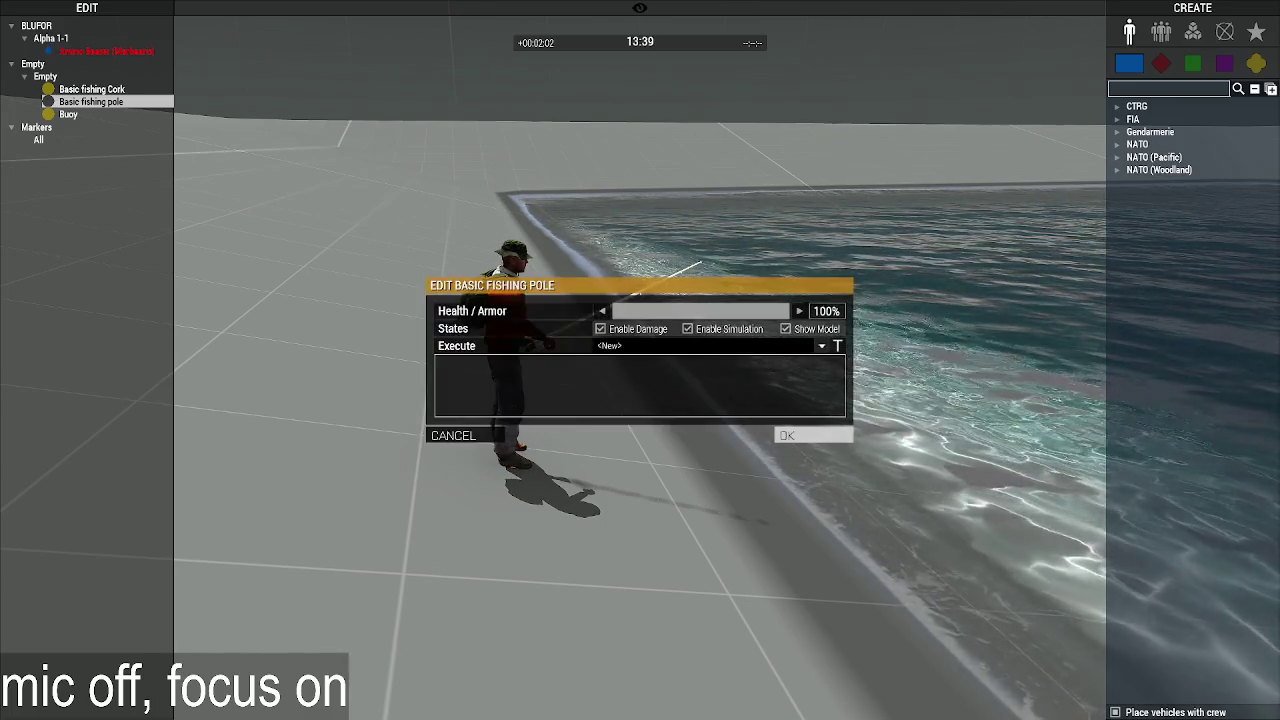
left_click(548, 382)
type("_this enable")
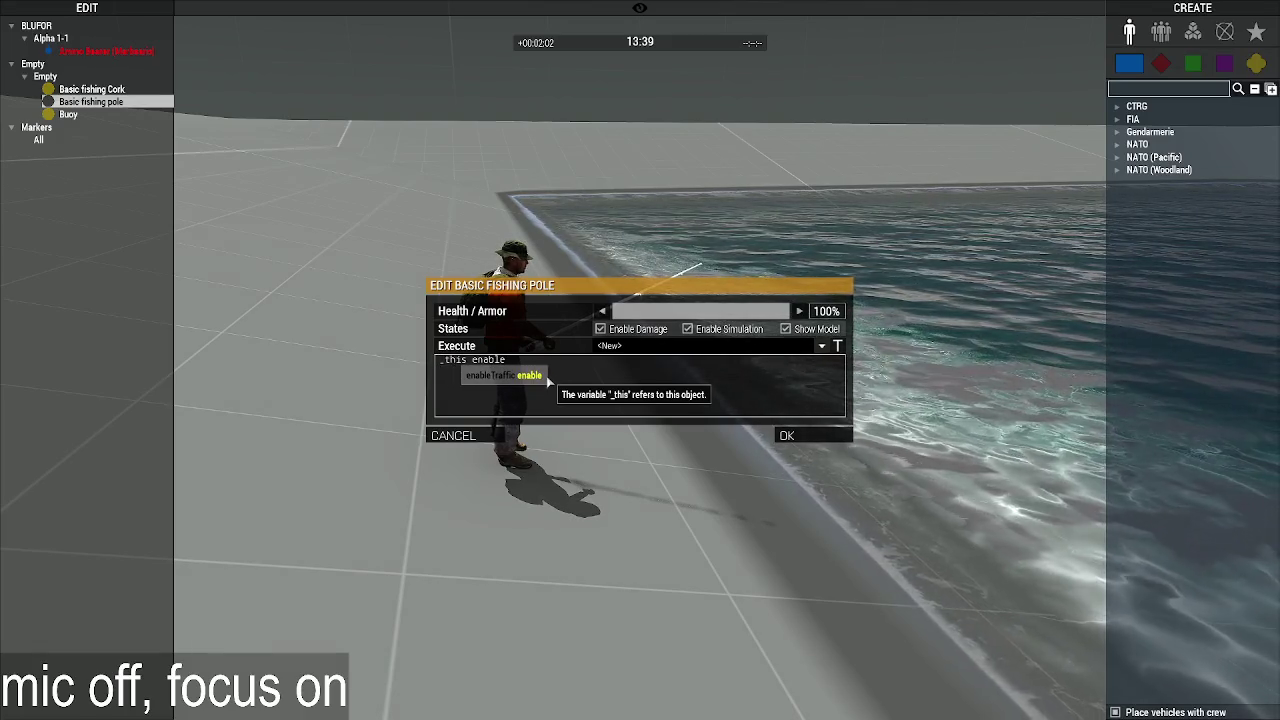
type("Ro")
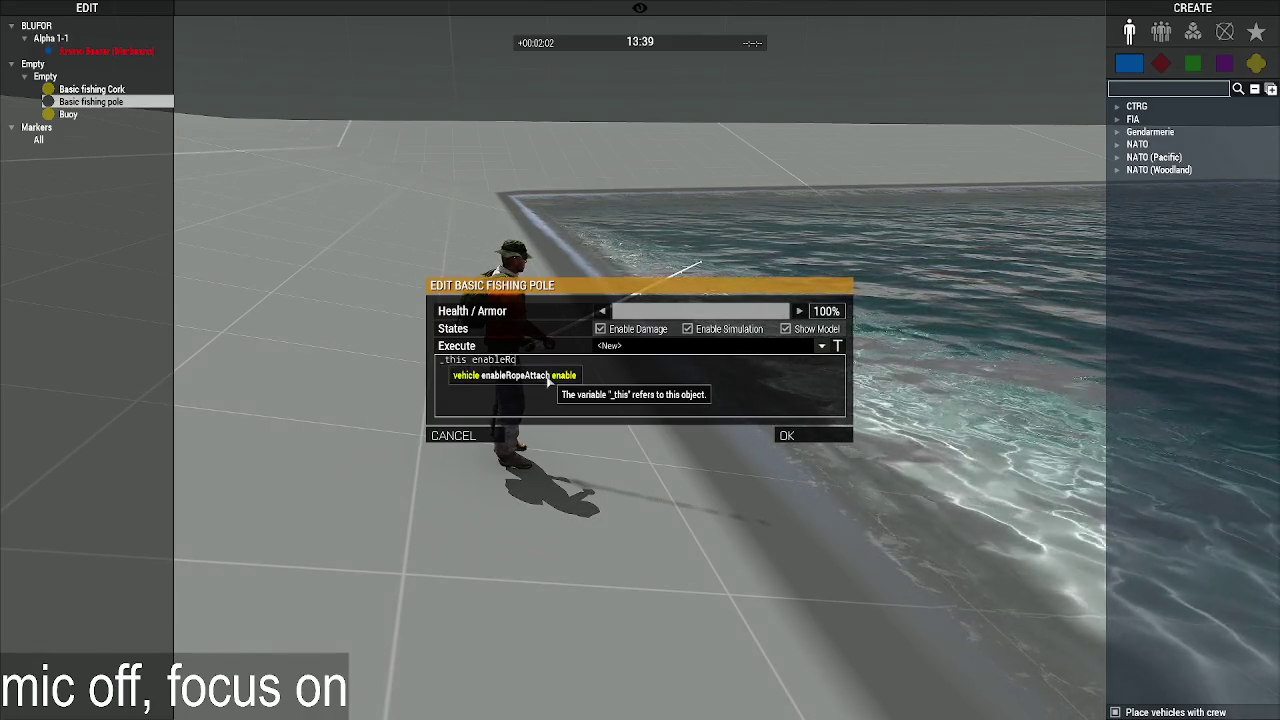
type("peAttach true;")
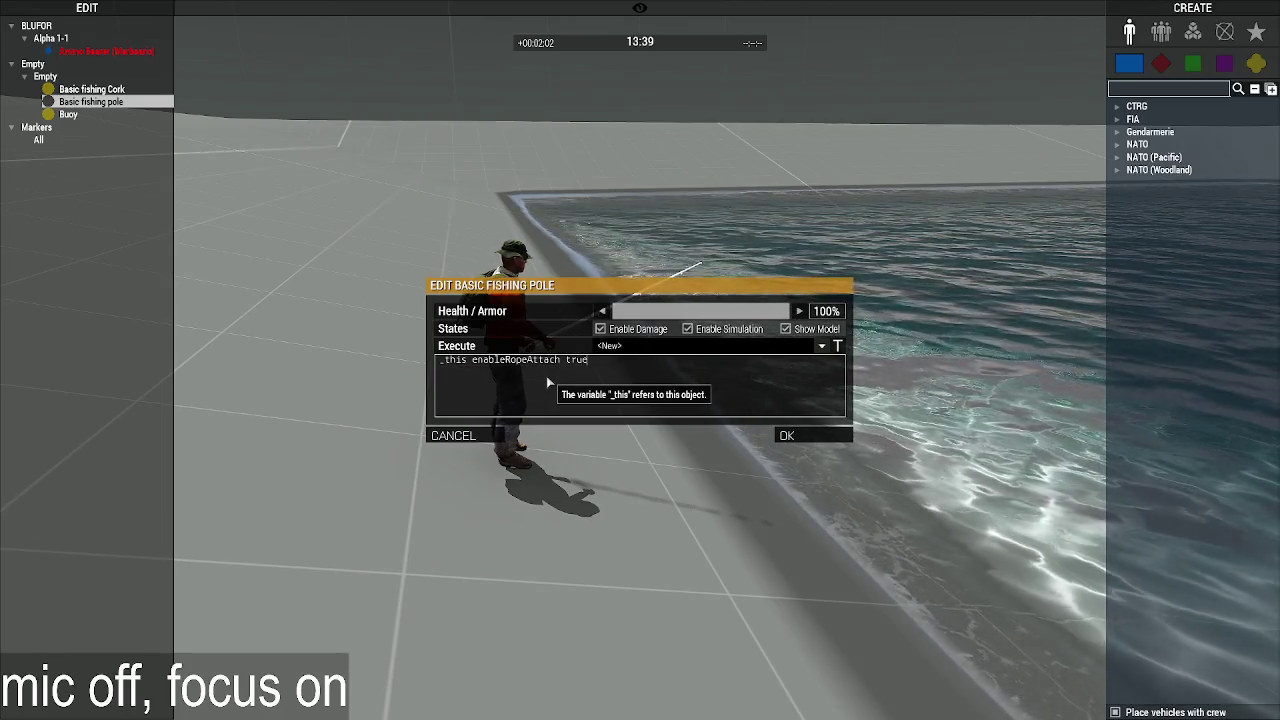
key("ctrl+a")
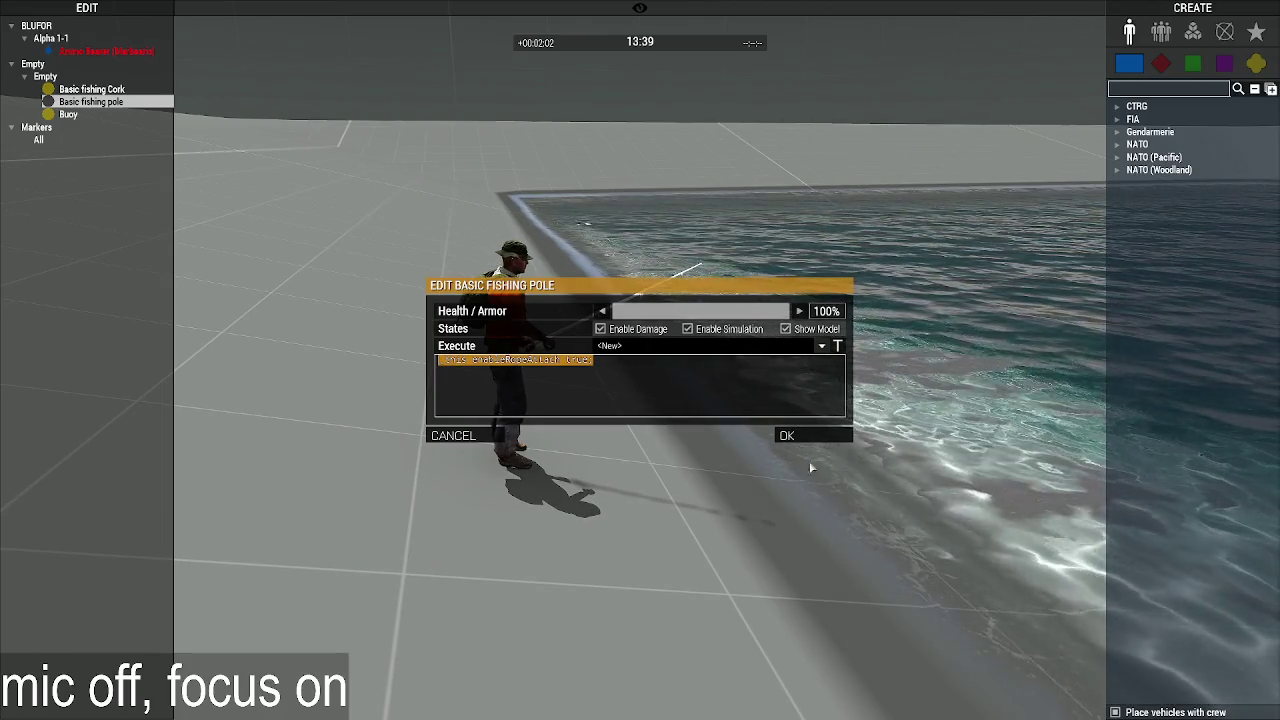
left_click(787, 435)
Step: Review the buoy's code, then run the saved ropeCreate line on the fishing pole
double_click(68, 114)
double_click(629, 400)
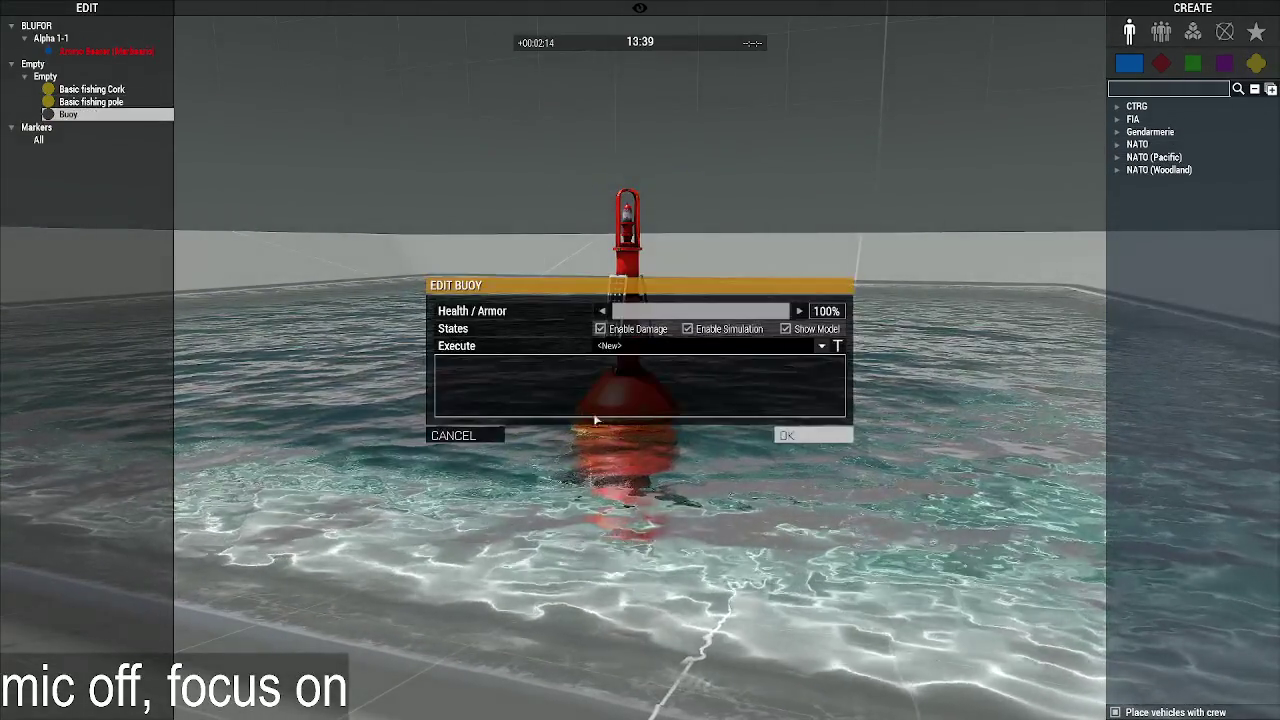
left_click(787, 435)
double_click(91, 102)
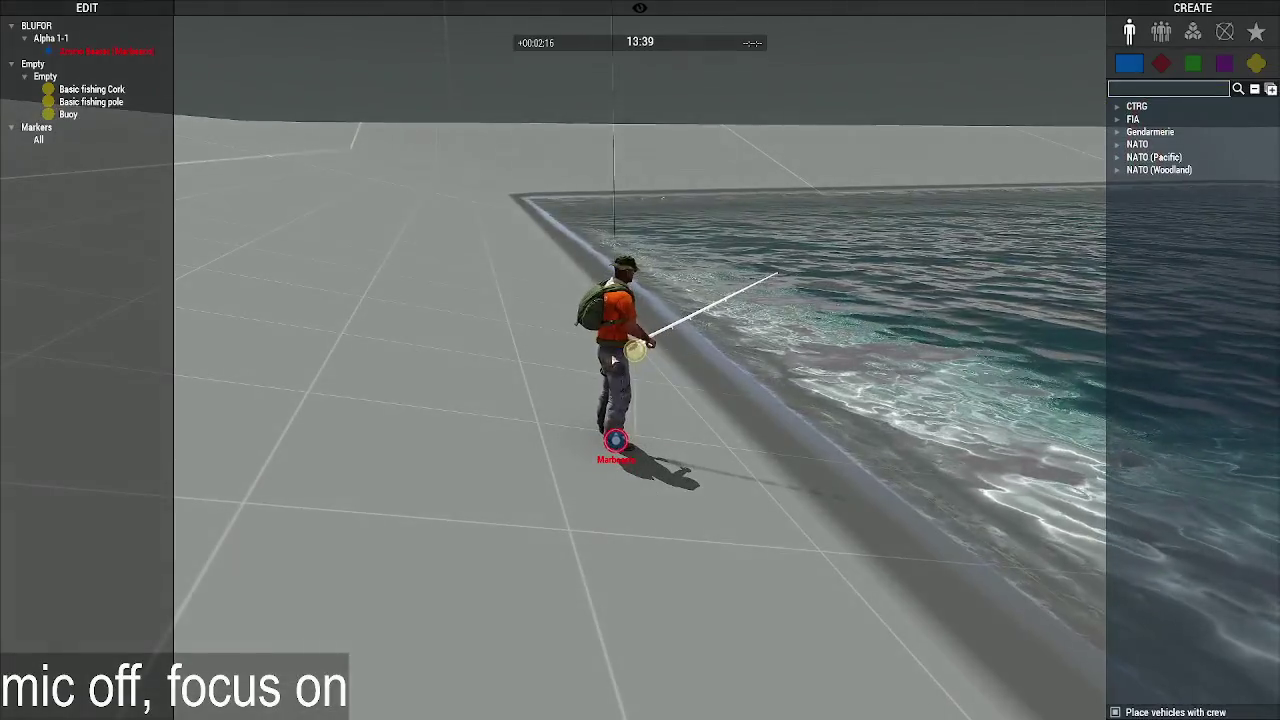
double_click(634, 350)
left_click(822, 345)
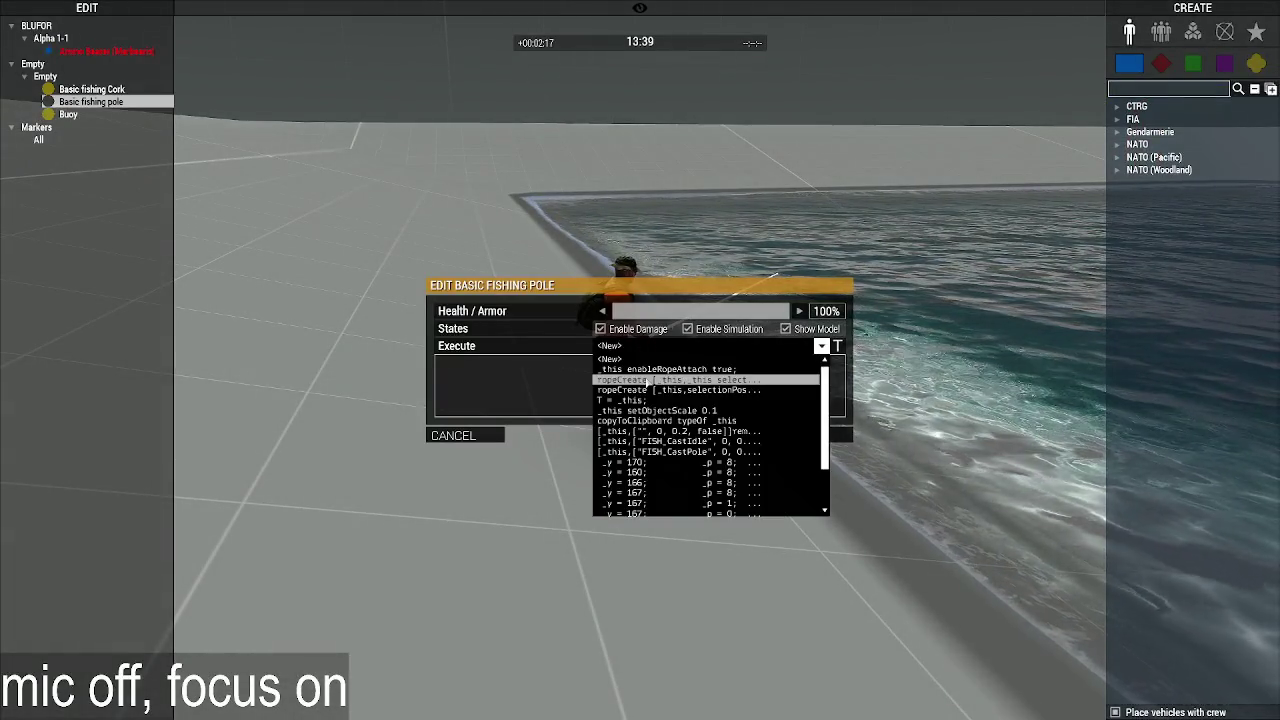
left_click(700, 375)
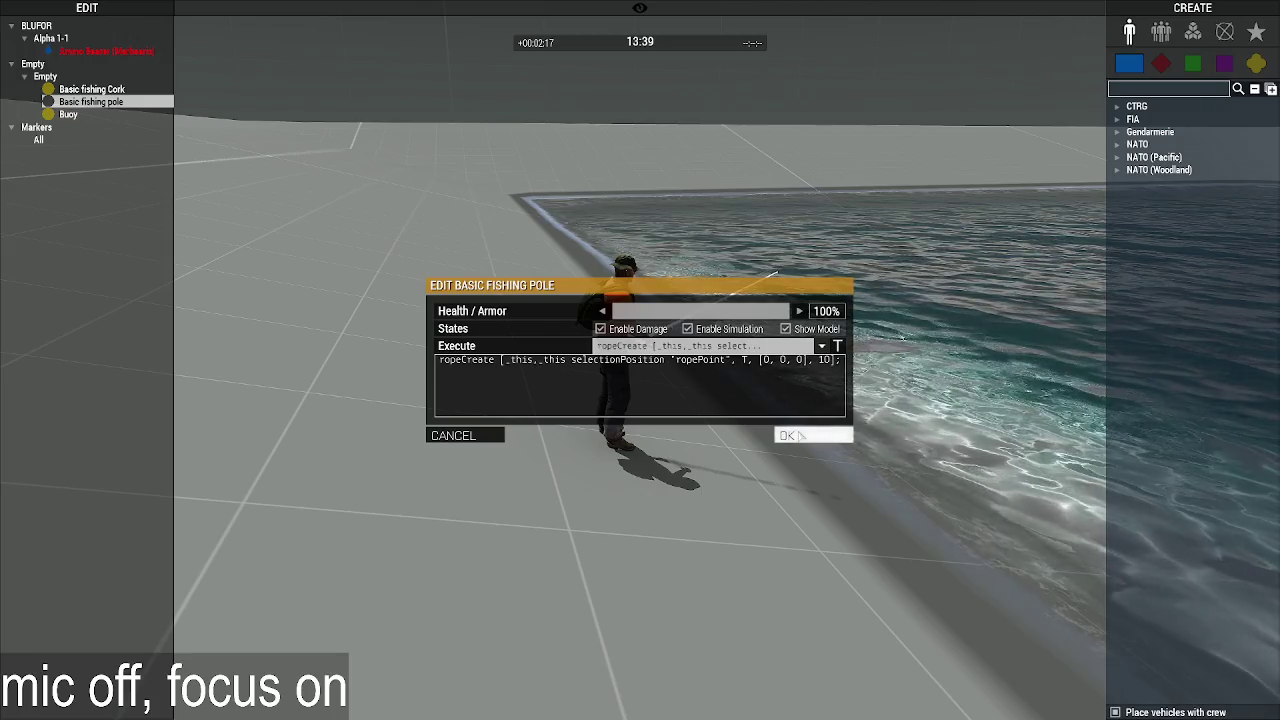
left_click(790, 435)
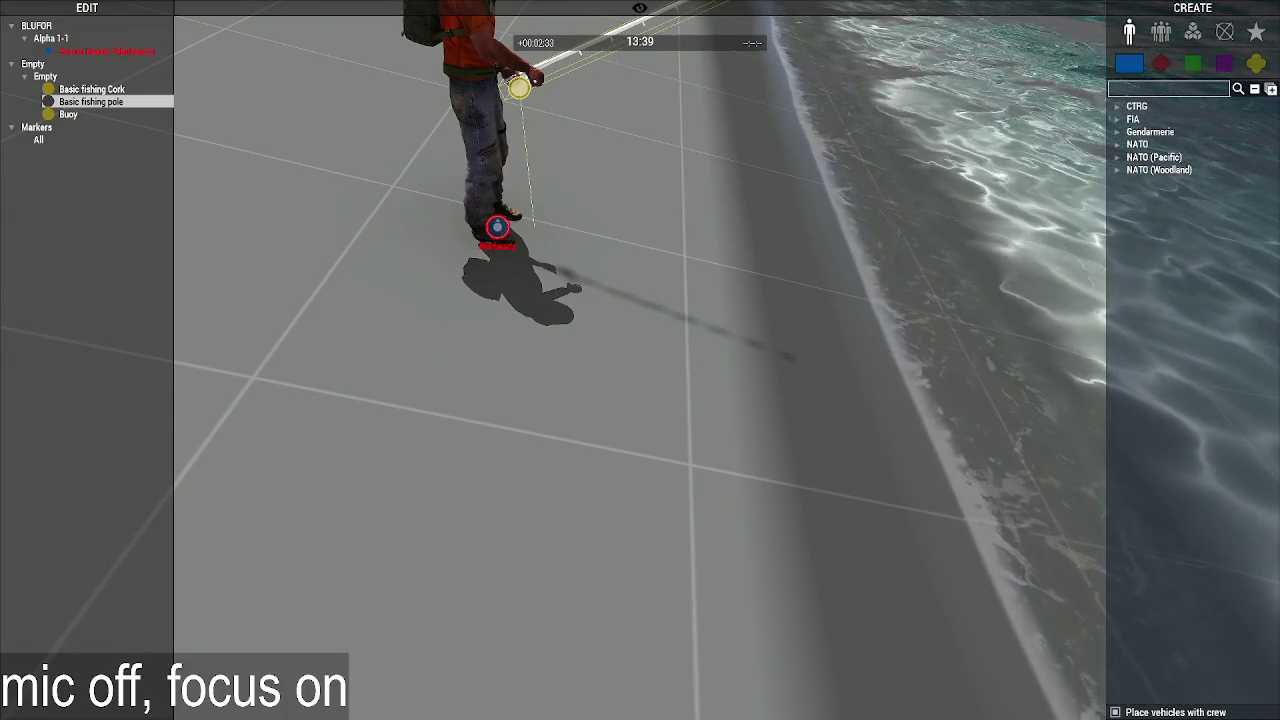
Step: Pause the preview to reach the Extended Debug Console
key("Escape")
key("Escape")
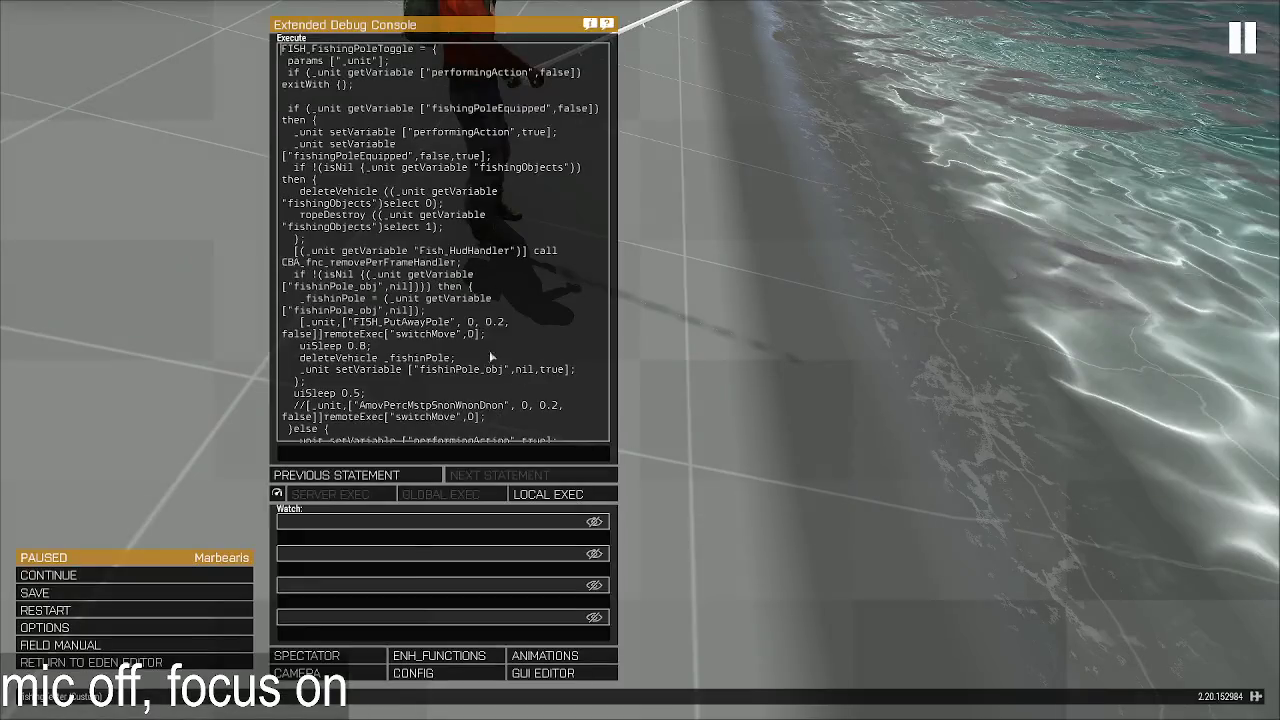
Step: Paste the ropeCreate test into the console, replace myRope with T, and run it locally
key("ctrl+a")
type("myRope = ropeCreate [vehicle player, \"slingload0\", myCargo, [0, 0, 0], 10];")
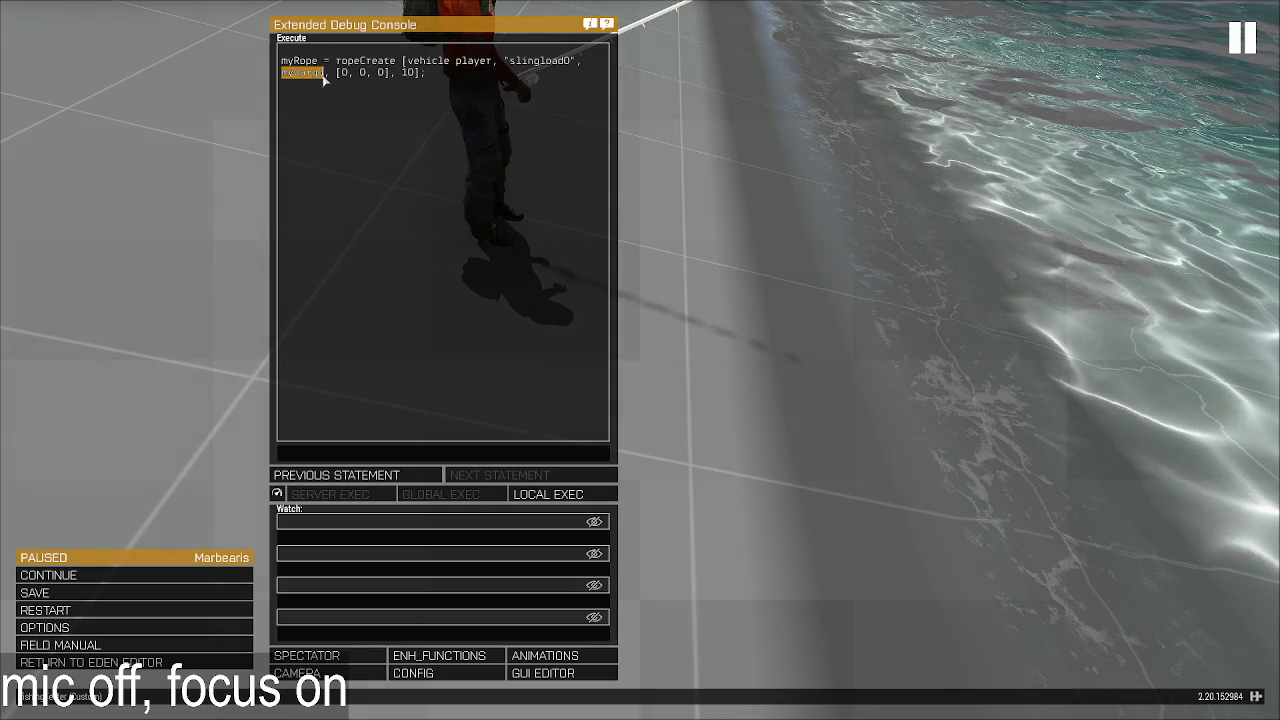
type("T")
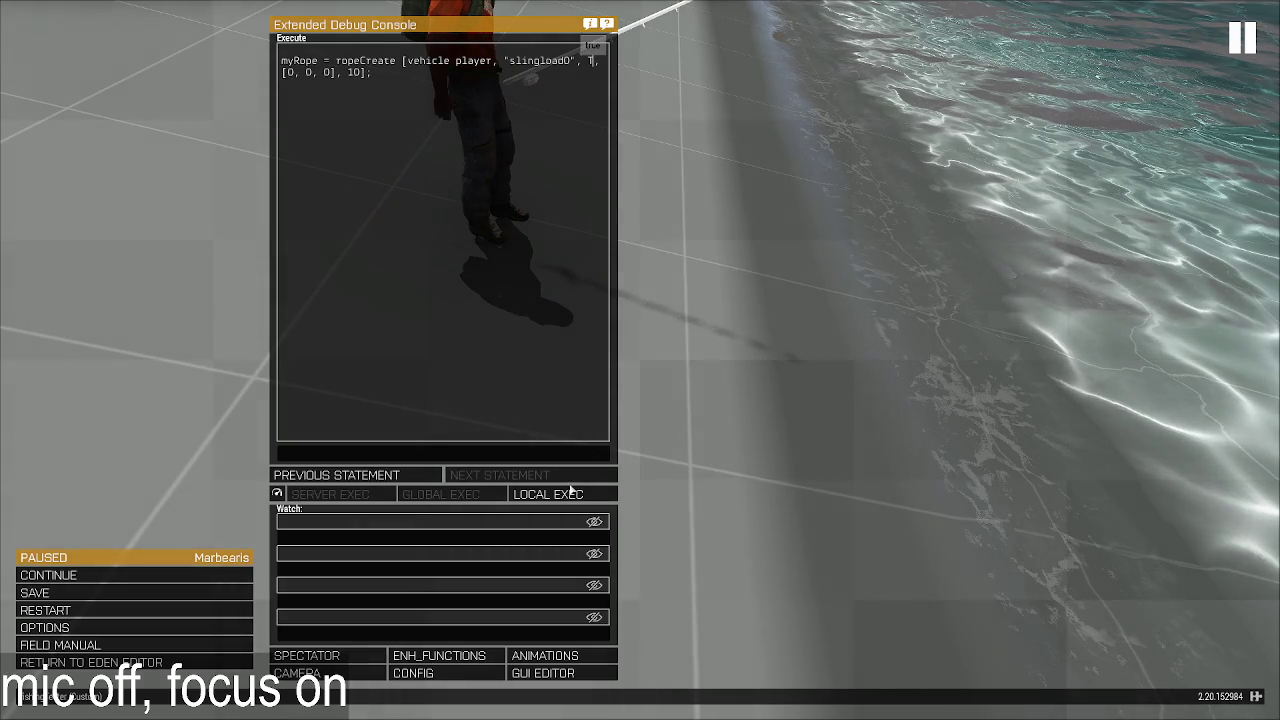
left_click(571, 488)
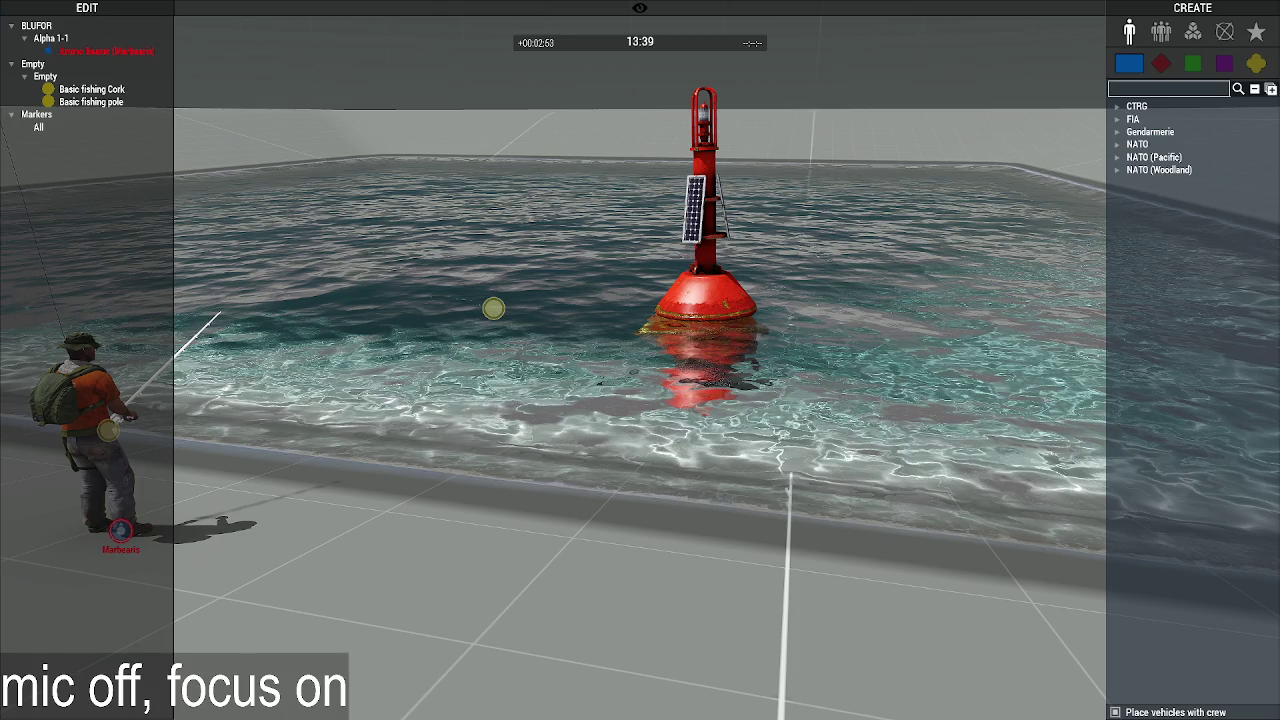
Step: Preview the scenario and walk the fisherman away from the water
key("a")
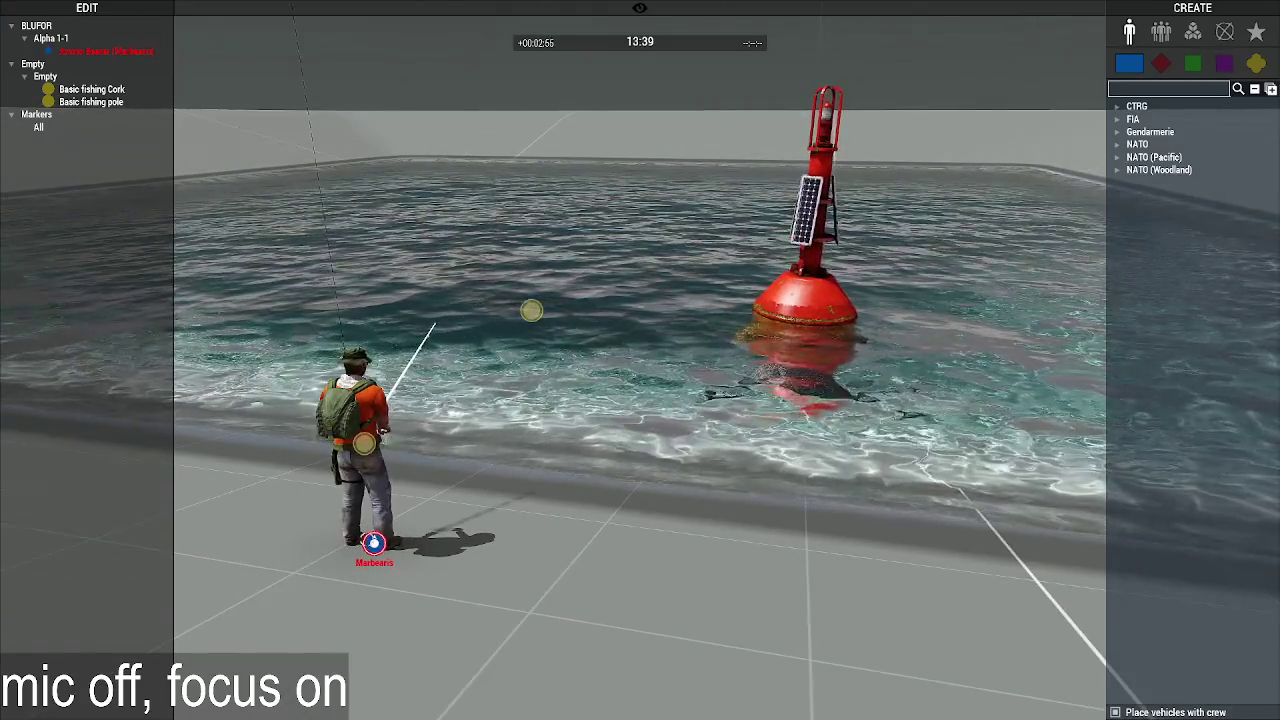
double_click(372, 542)
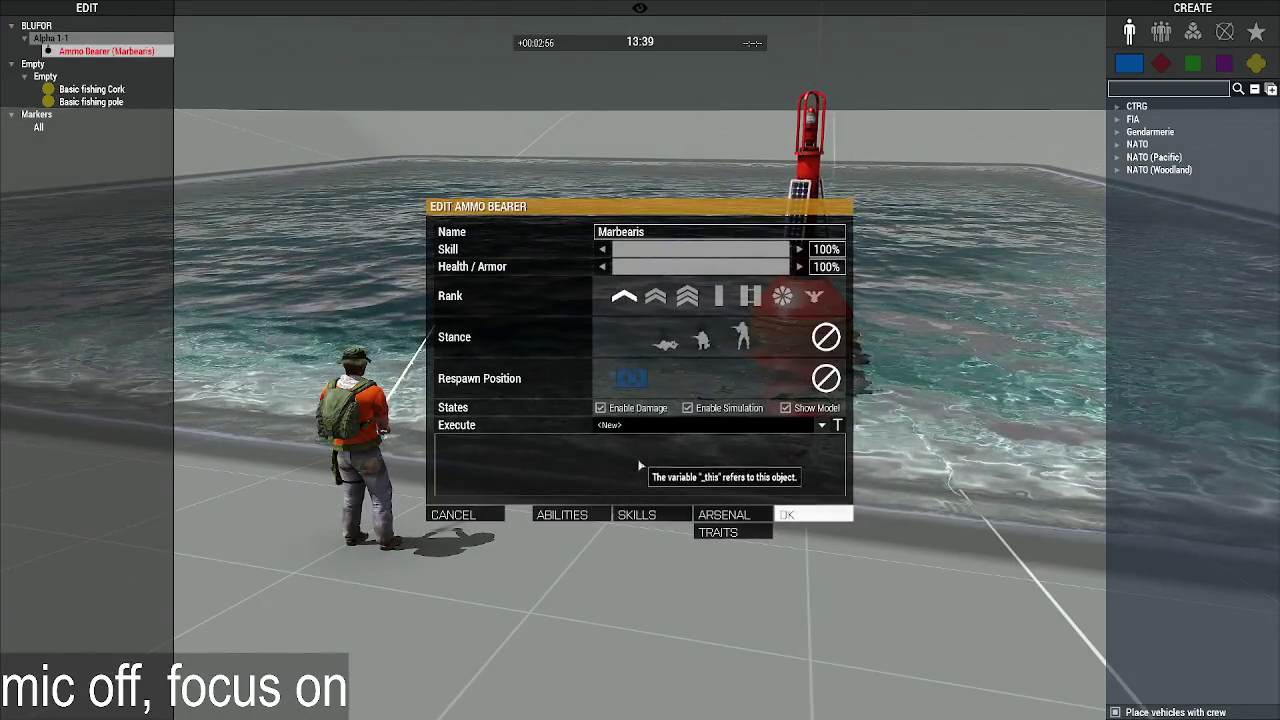
left_click(787, 516)
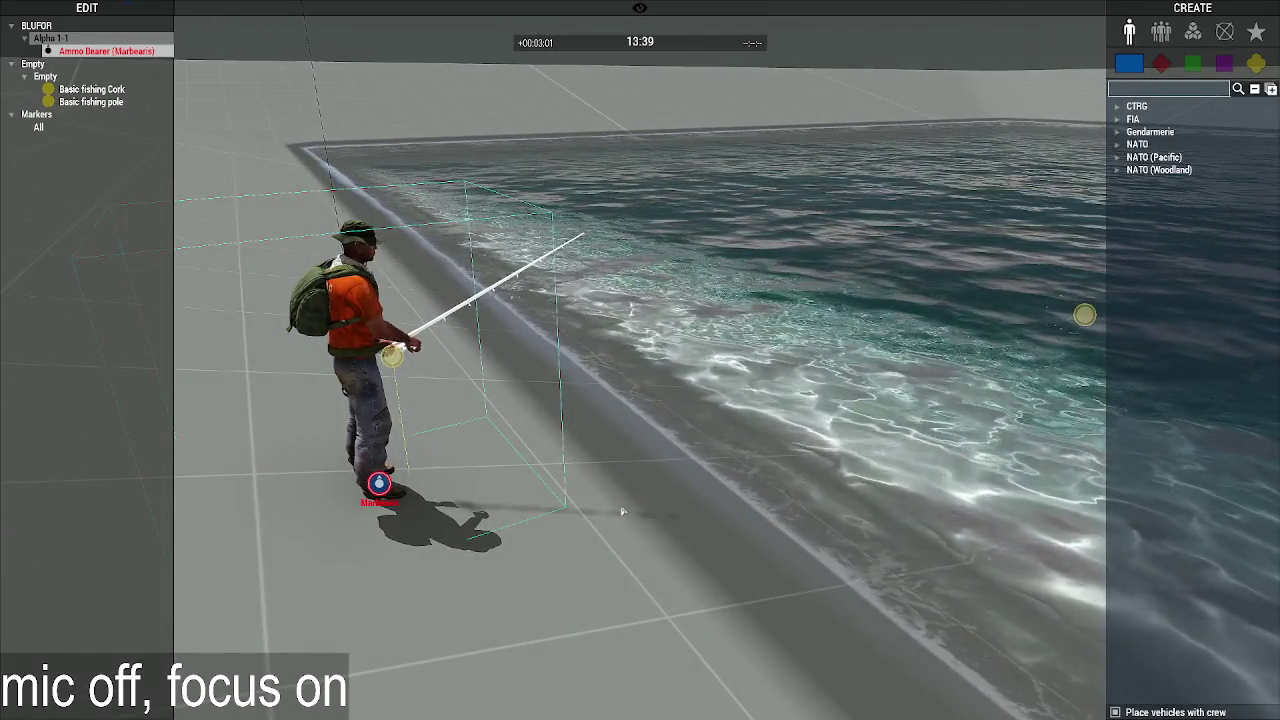
key("ctrl+p")
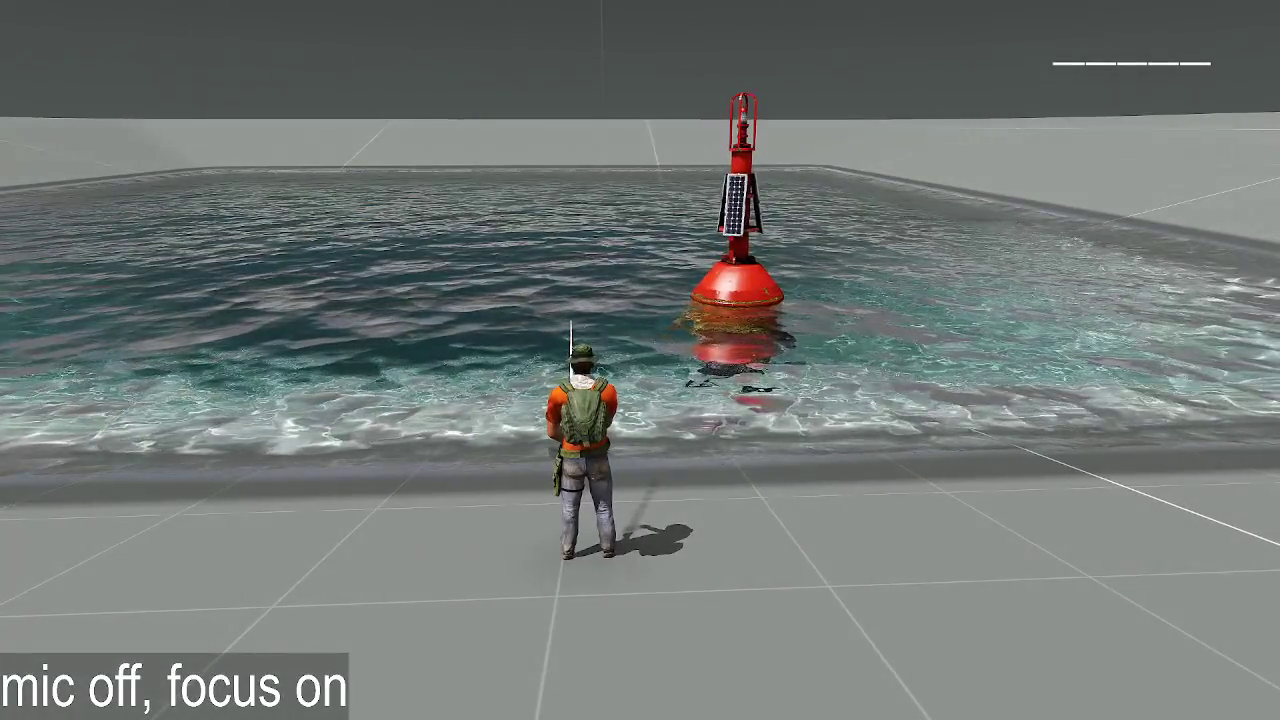
key("s")
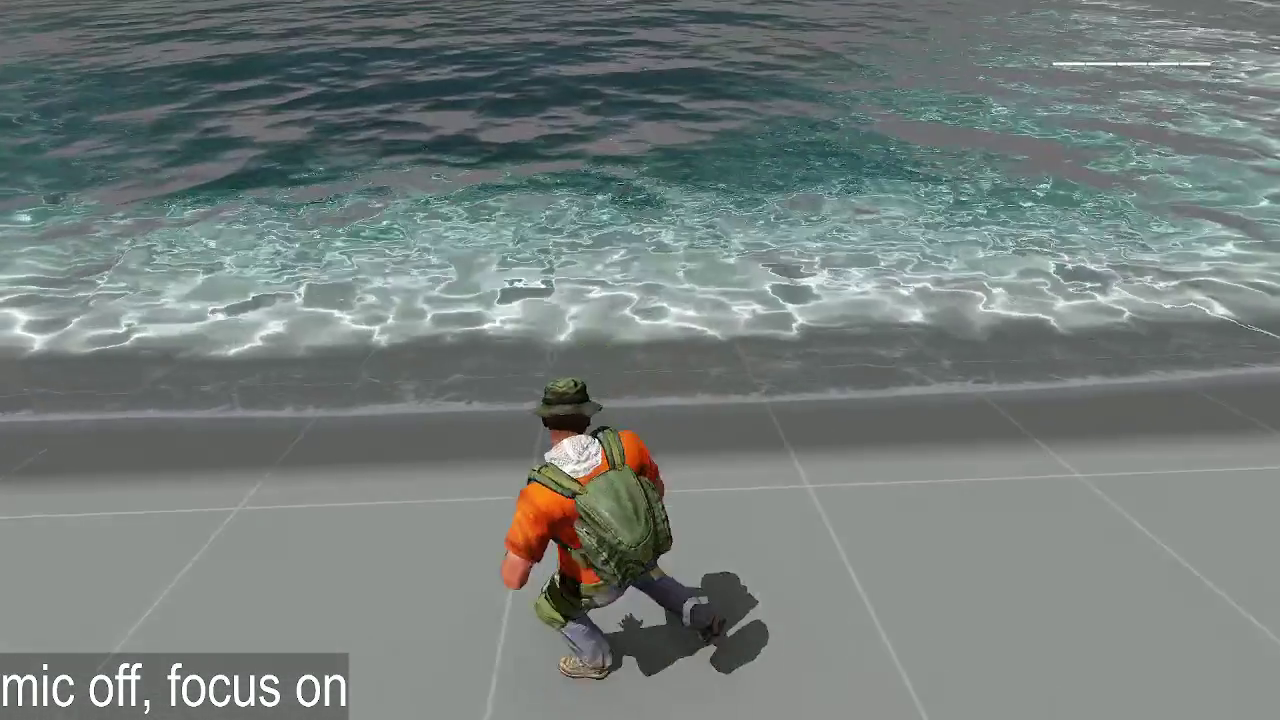
key("Escape")
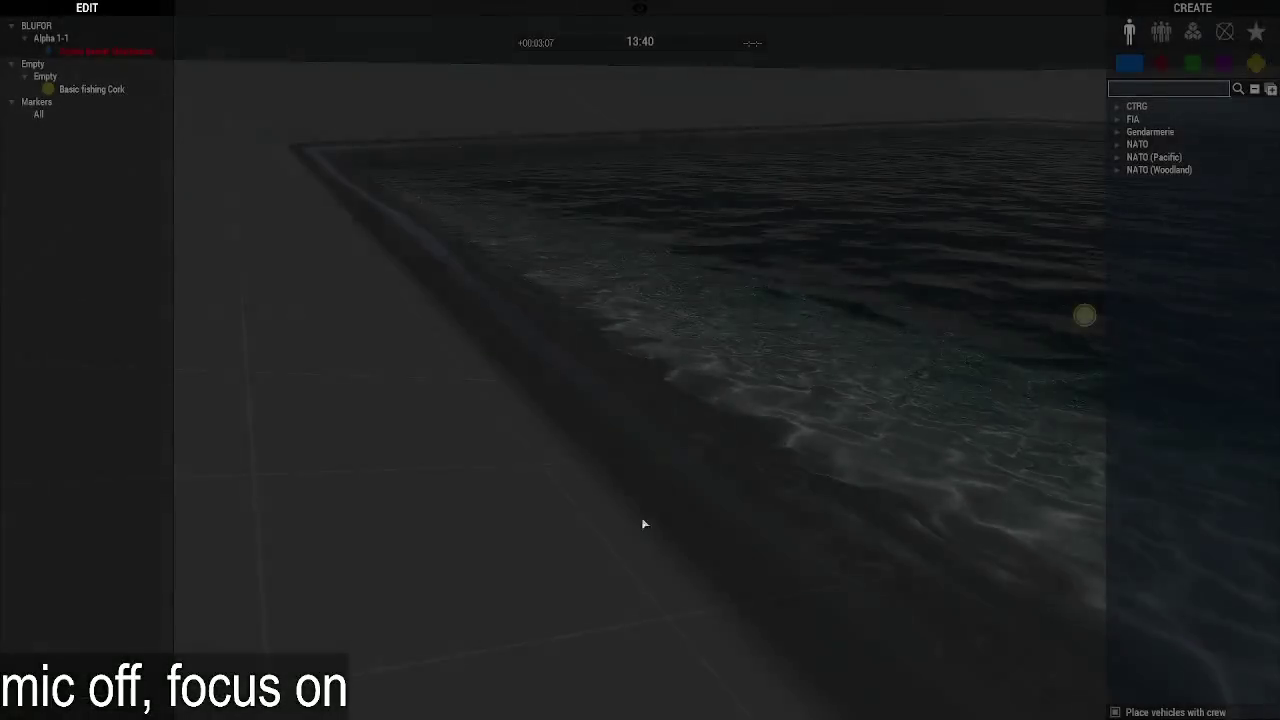
key("a")
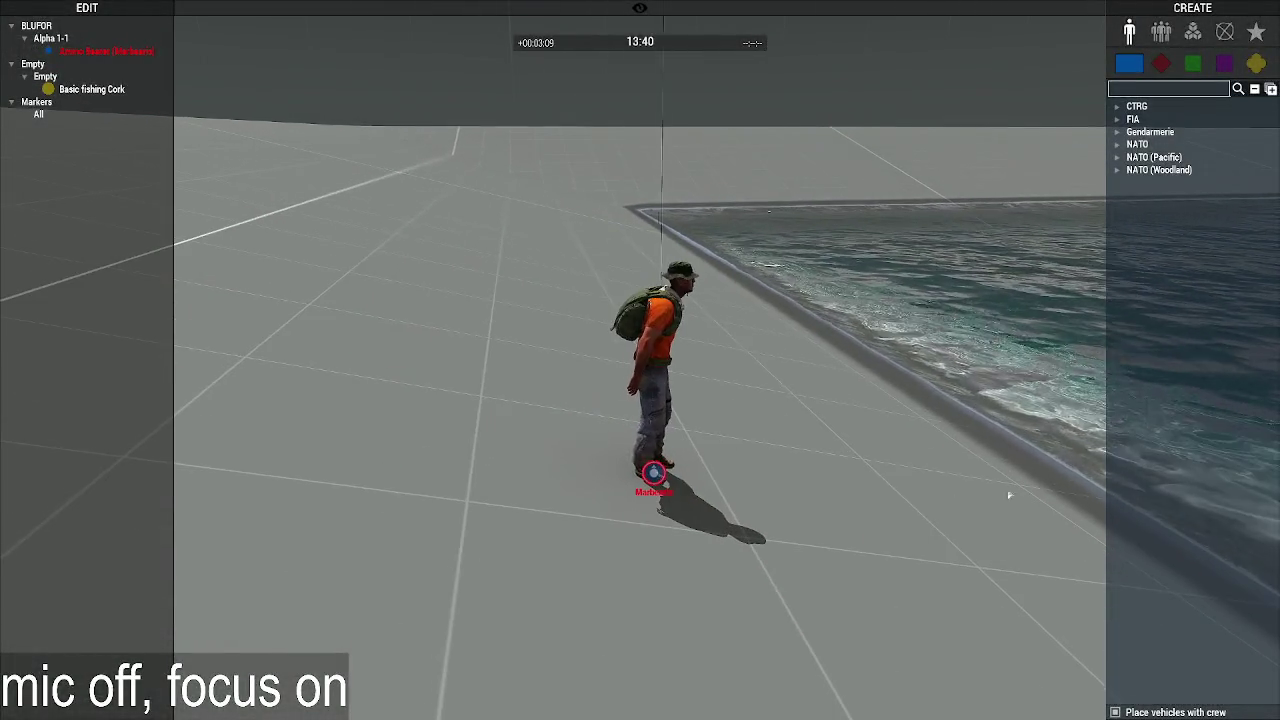
Step: Run the saved ropeCreate line on the fisherman locally and preview the result
double_click(652, 472)
left_click(821, 425)
left_click(603, 455)
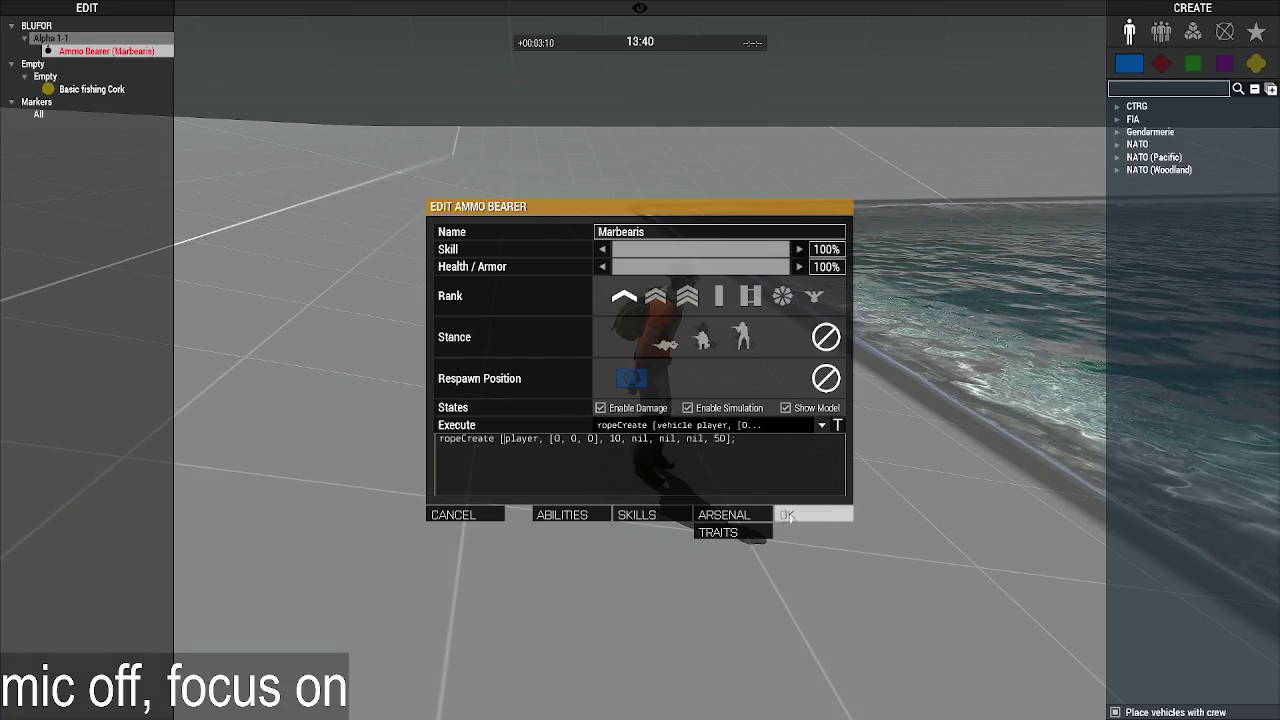
left_click(787, 515)
key("ctrl+p")
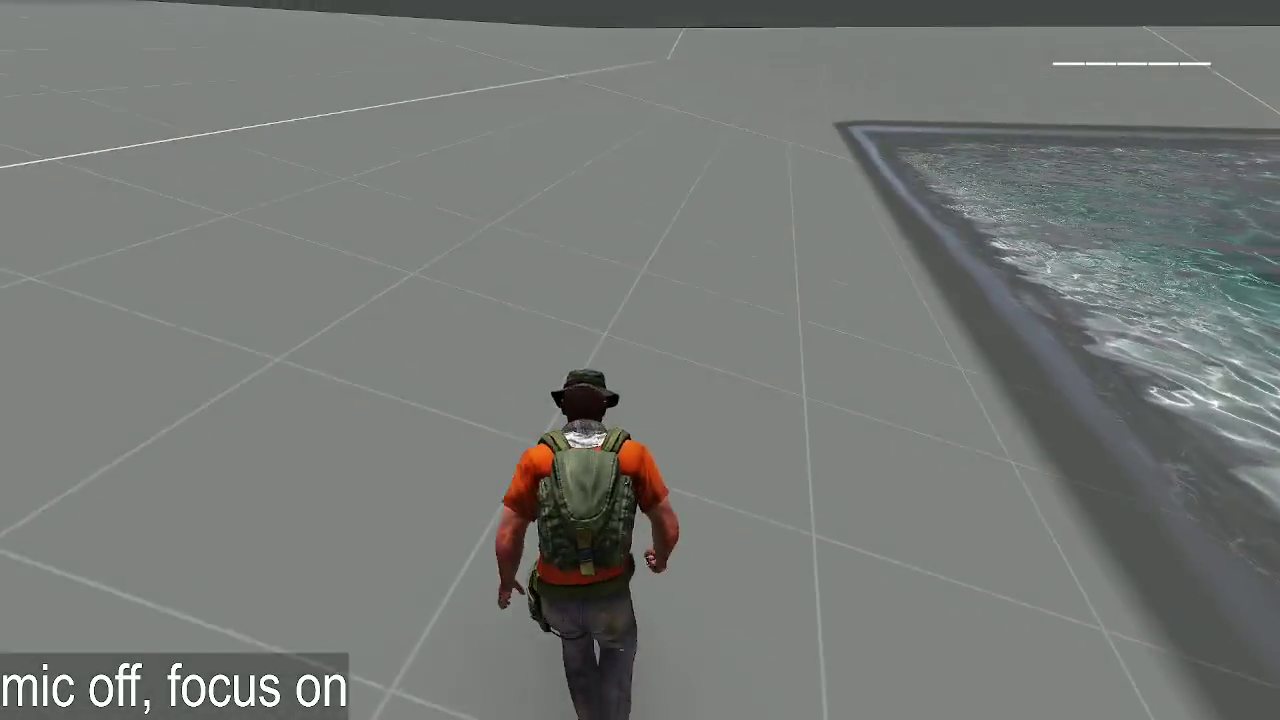
key("Escape")
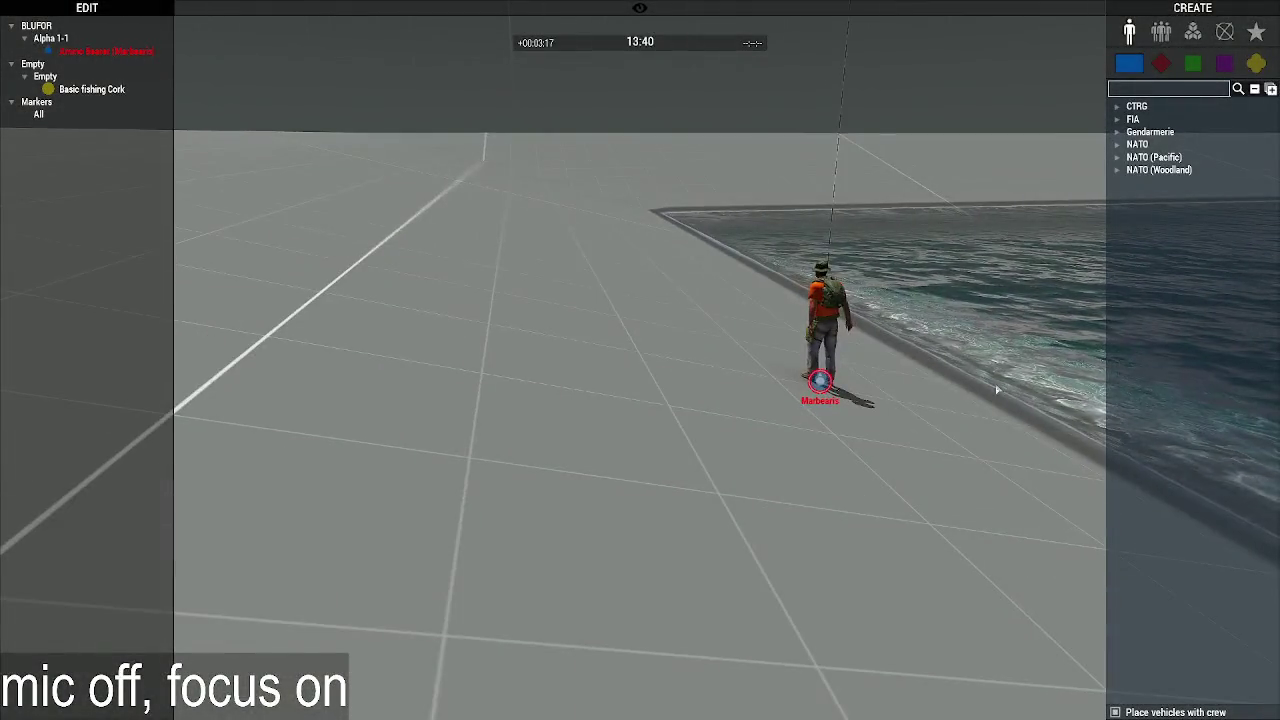
Step: Run the player ropeCreate snippet on the fisherman with Execute set to Global
double_click(700, 390)
left_click(665, 425)
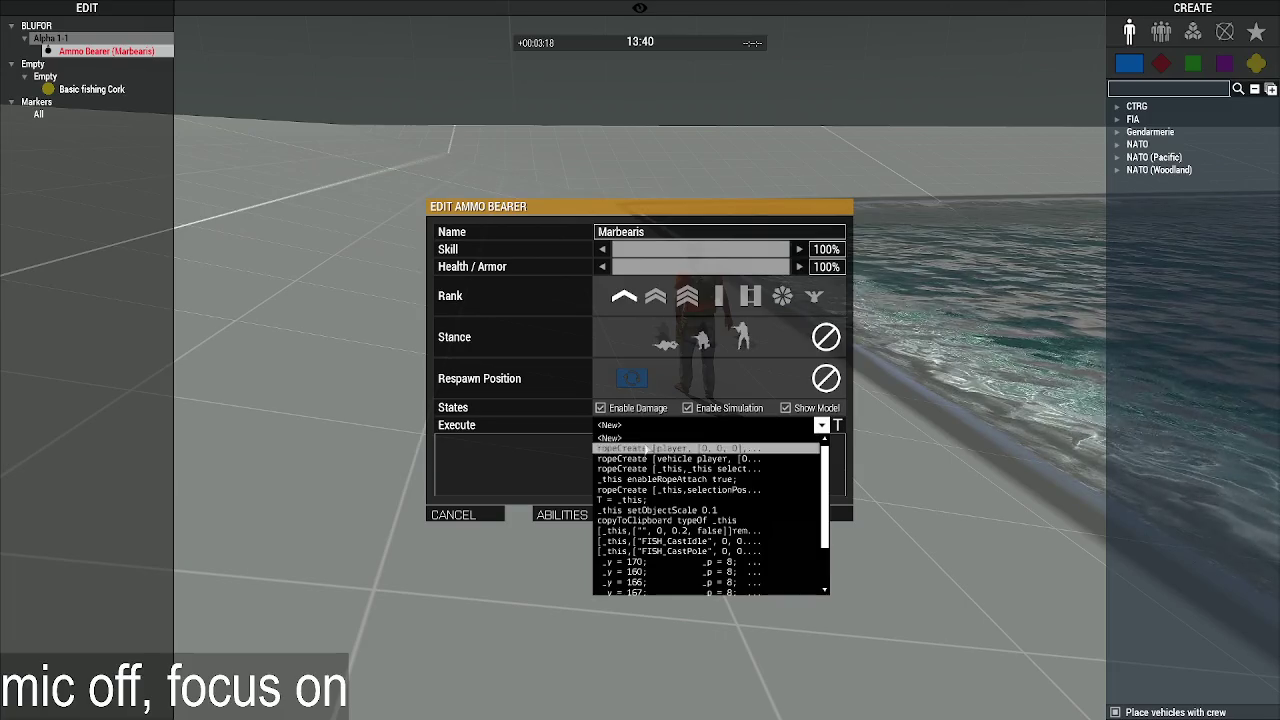
left_click(649, 450)
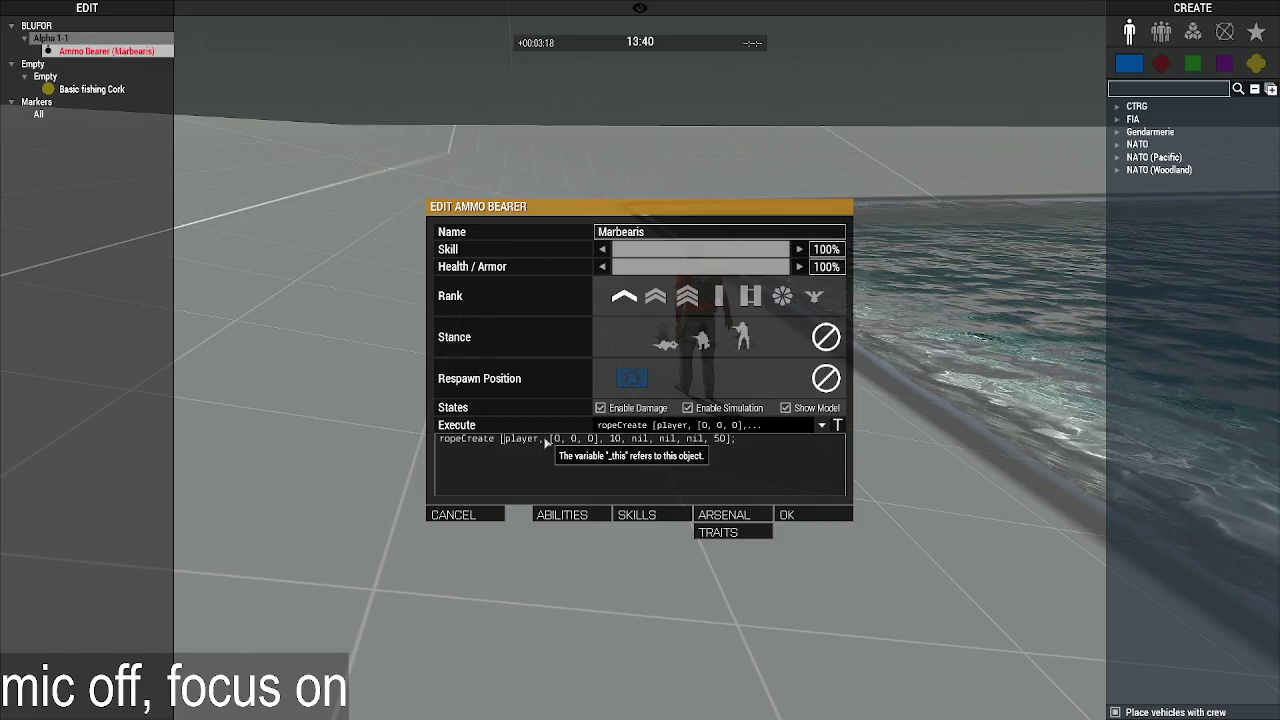
key("Return")
double_click(706, 446)
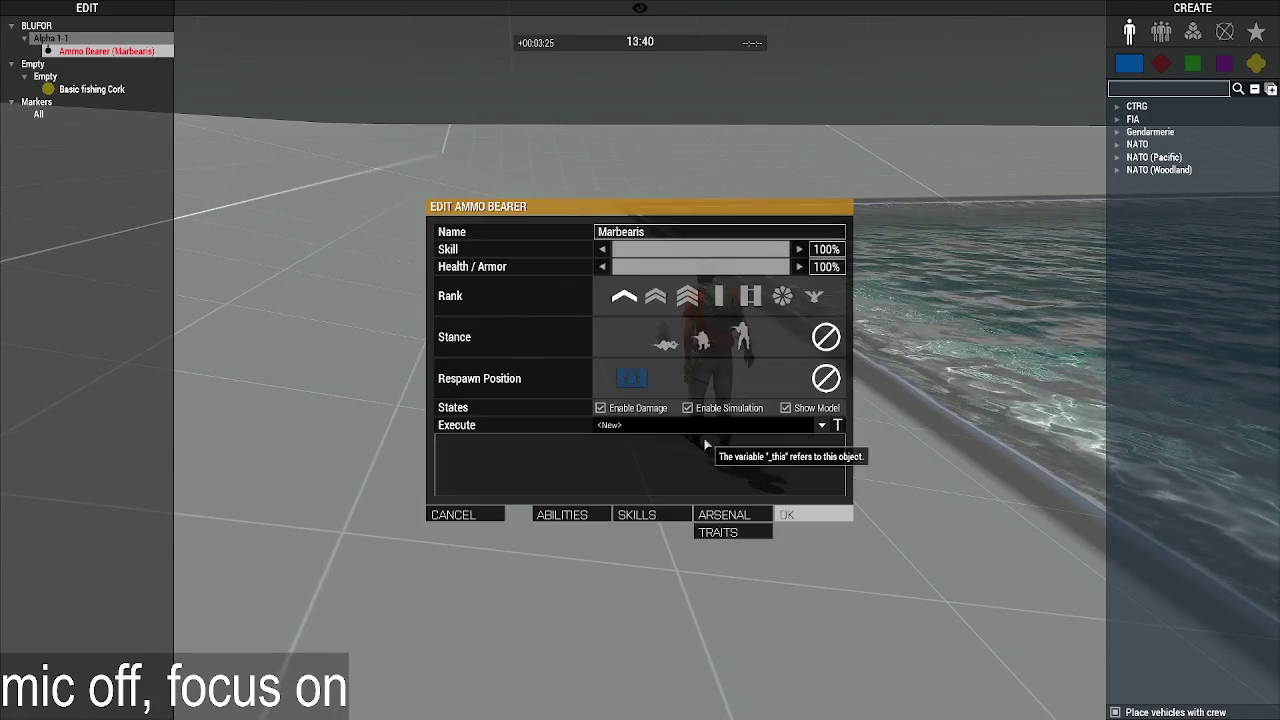
left_click(822, 426)
left_click(750, 450)
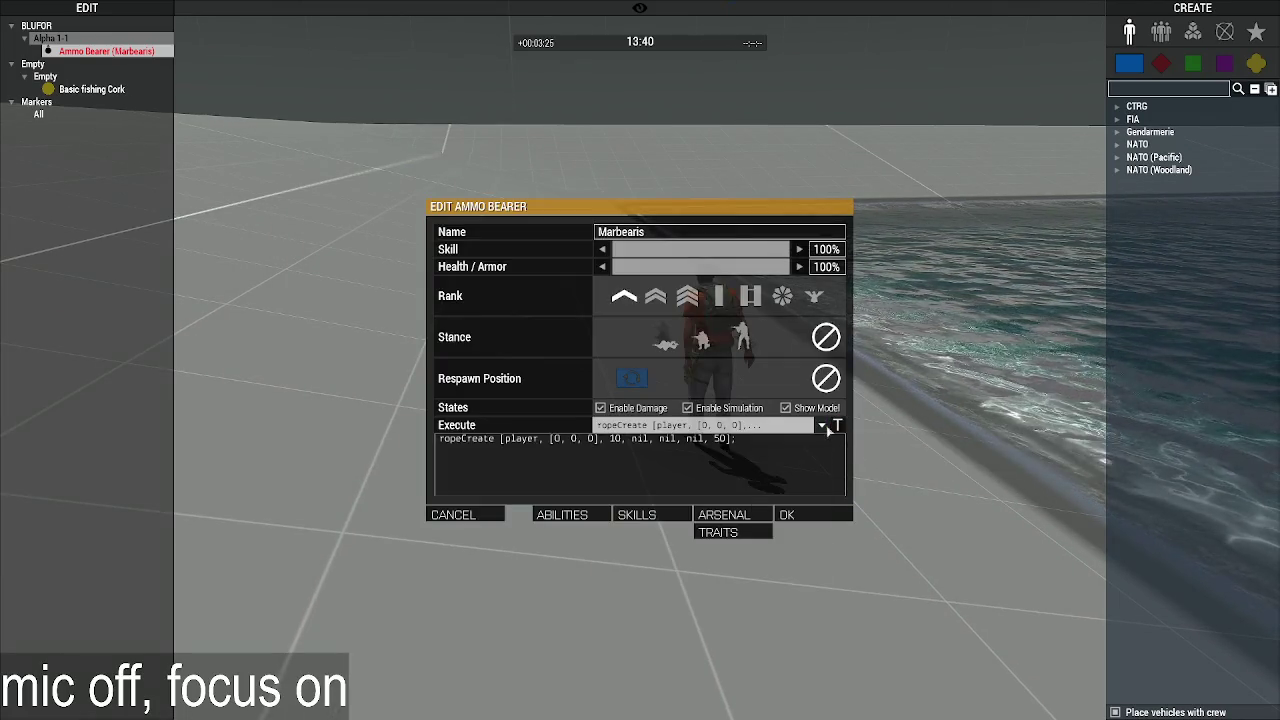
left_click(822, 425)
left_click(838, 425)
left_click(822, 514)
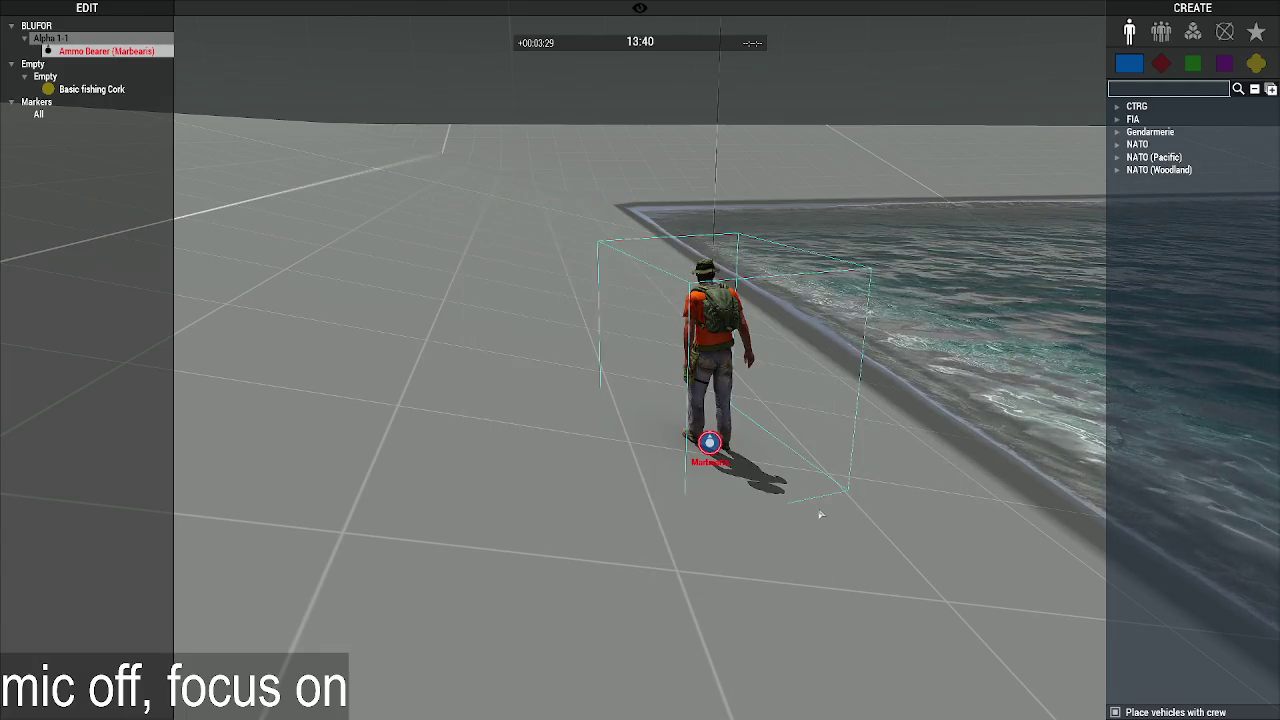
Step: Teleport the player fisherman to a chosen spot on the ground
right_click(502, 344)
left_click(520, 380)
left_click(522, 388)
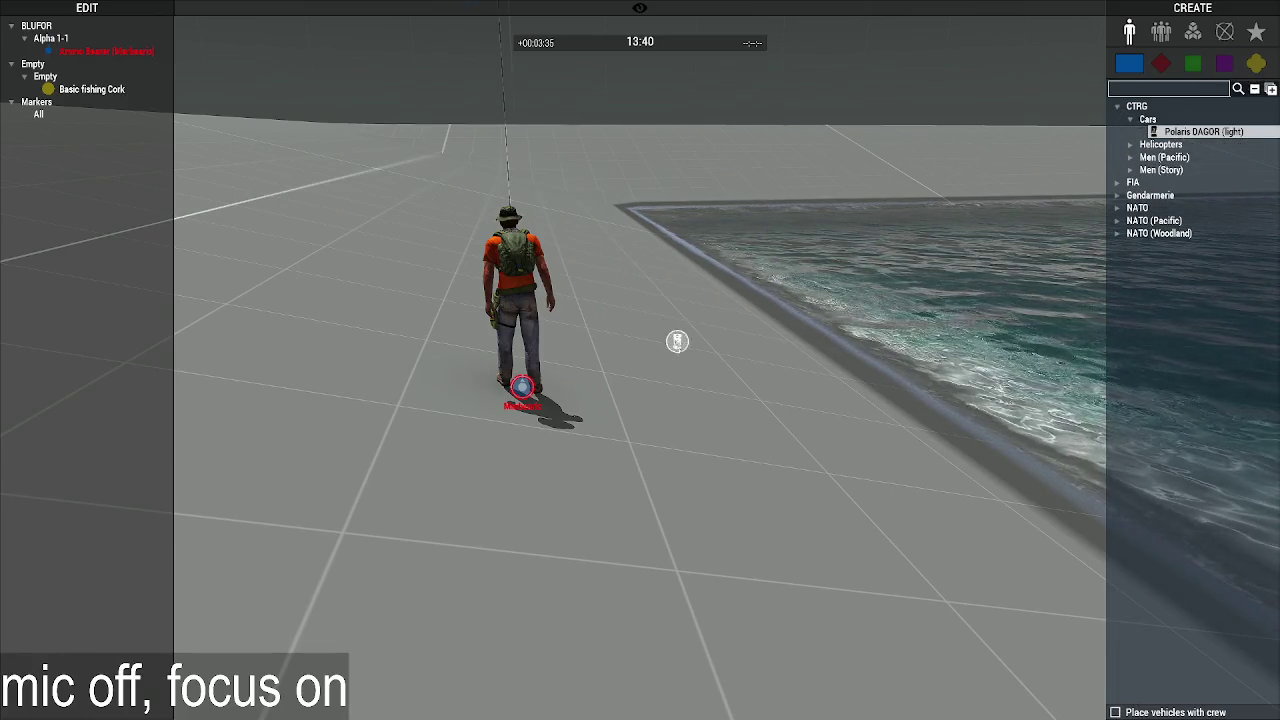
left_click(646, 323)
key("ctrl+p")
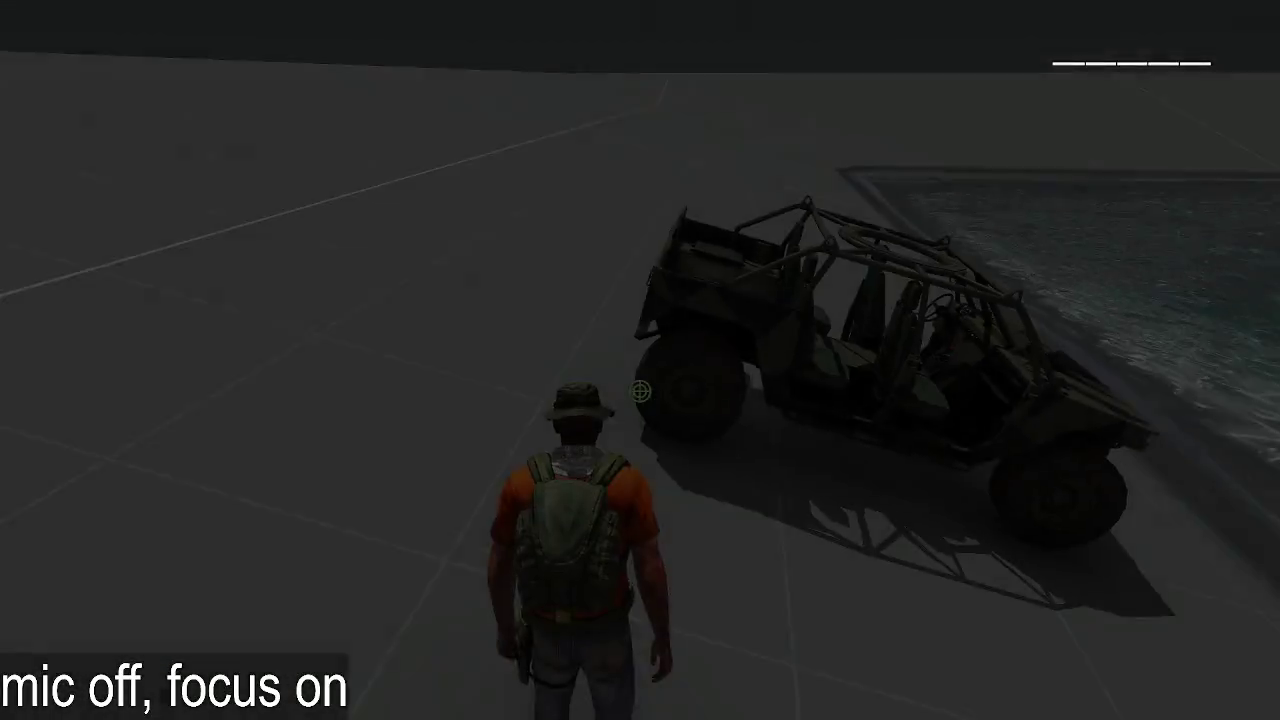
key("w")
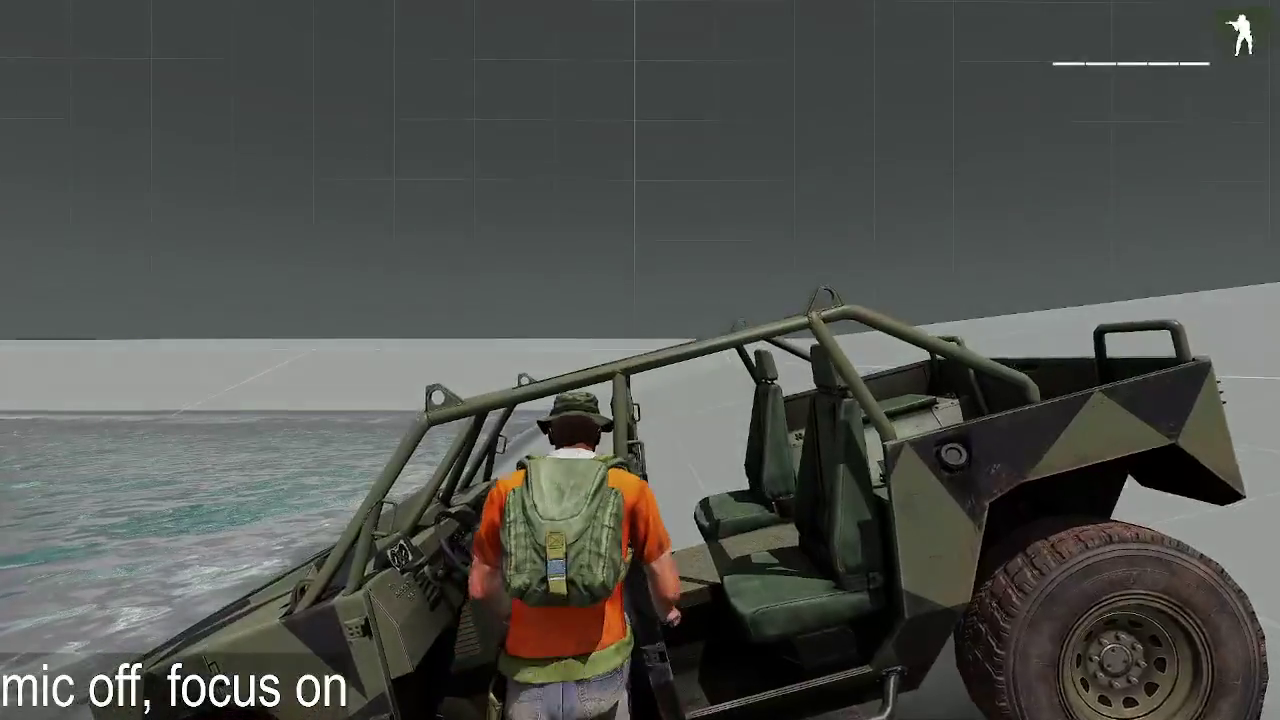
key("Escape")
double_click(626, 335)
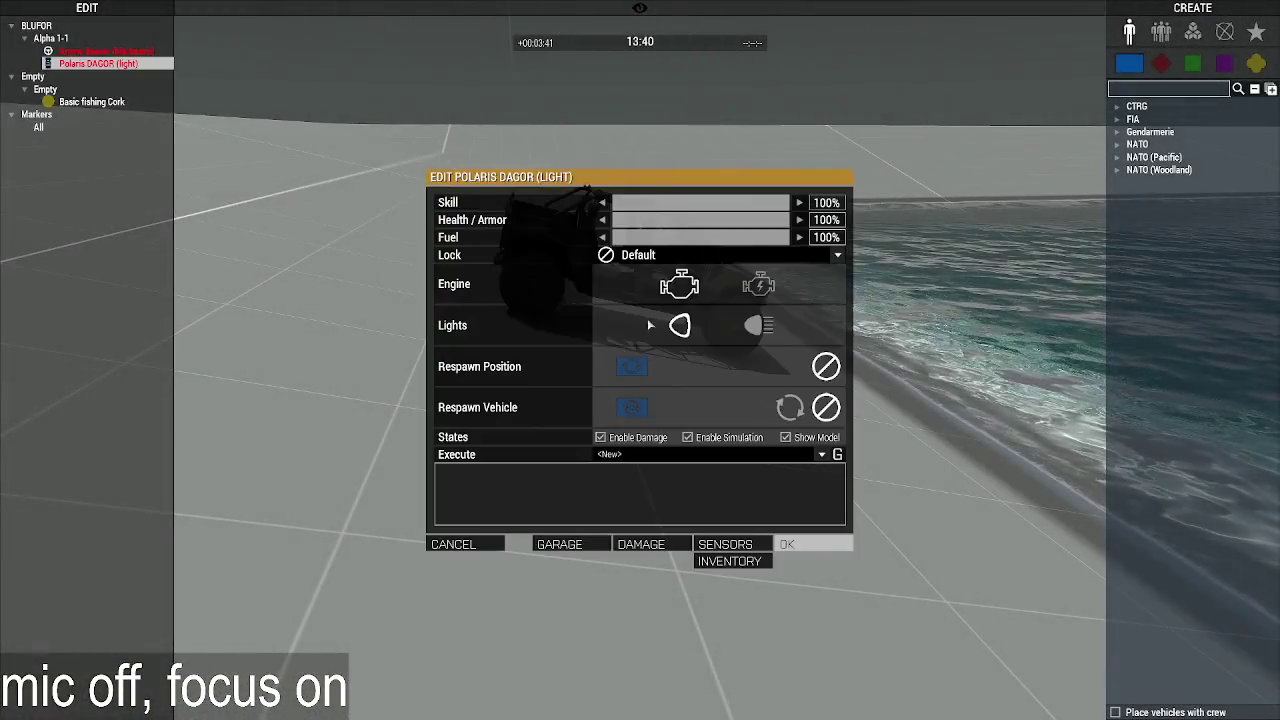
left_click(624, 453)
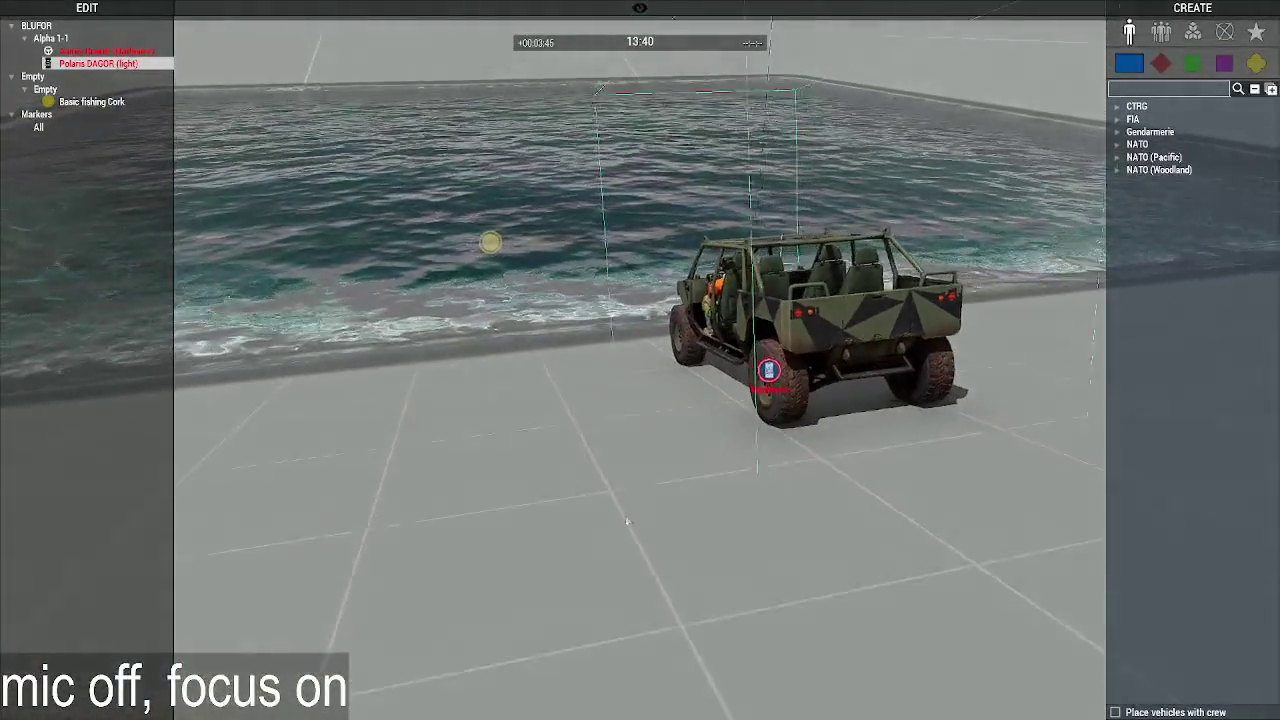
right_click(562, 531)
left_click(586, 572)
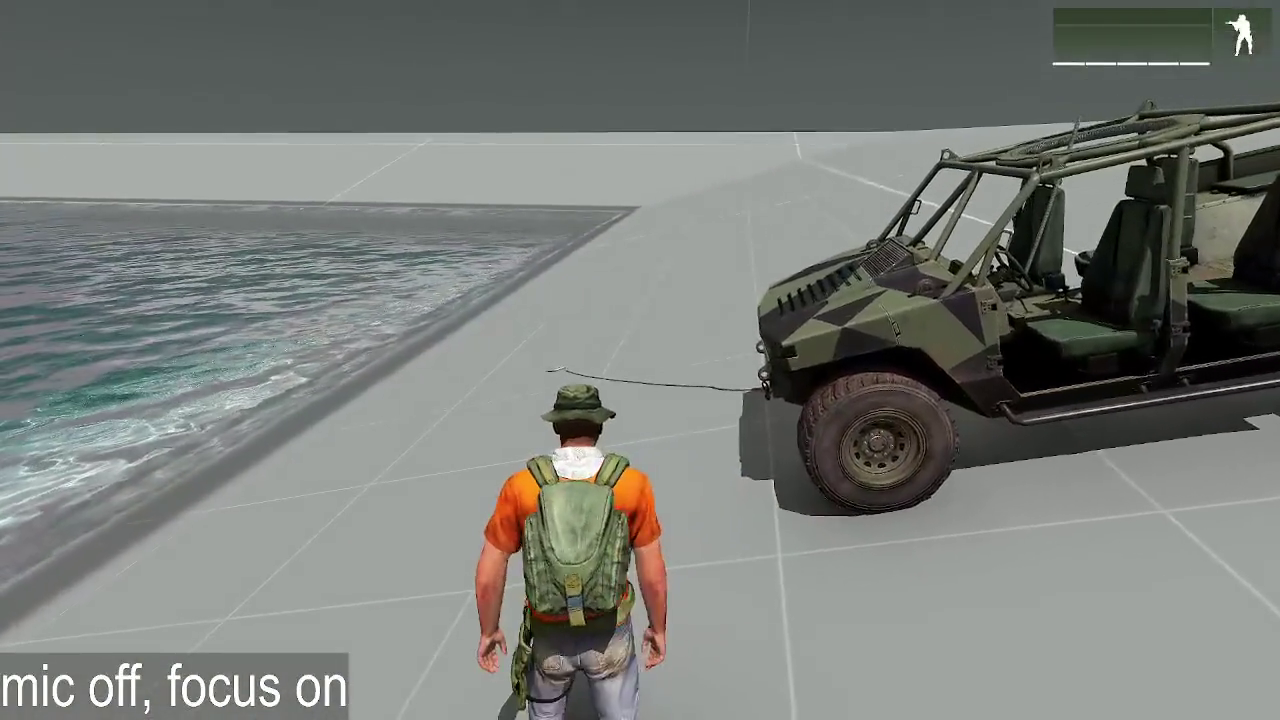
key("Delete")
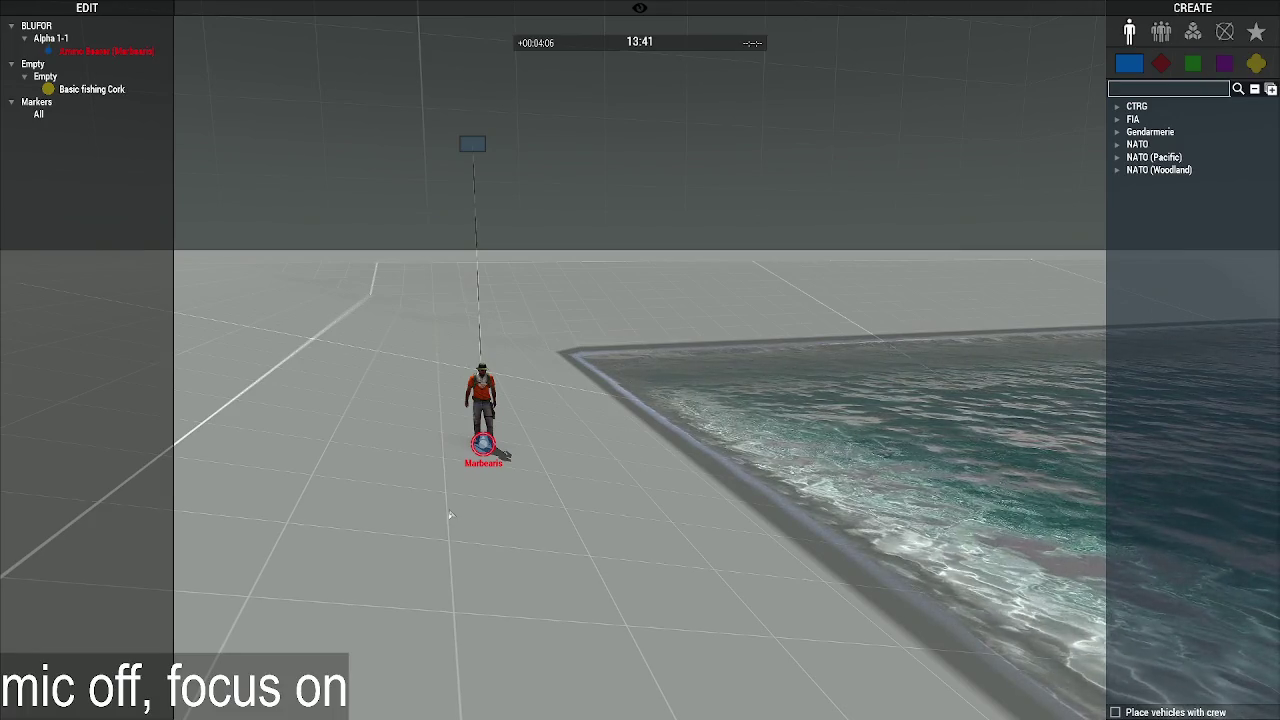
Step: Preview the scenario, walk the fisherman to the water's edge, then pause and return to XEH_preInit.sqf
key("ctrl+r")
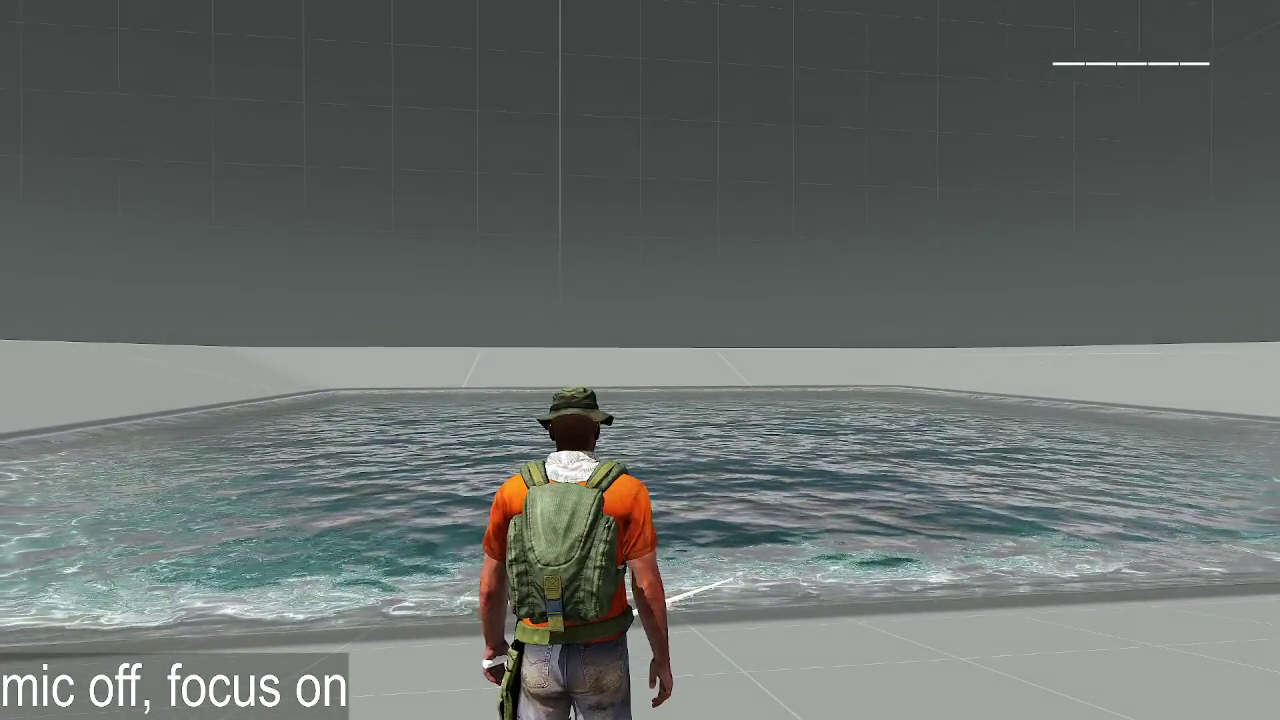
key("w")
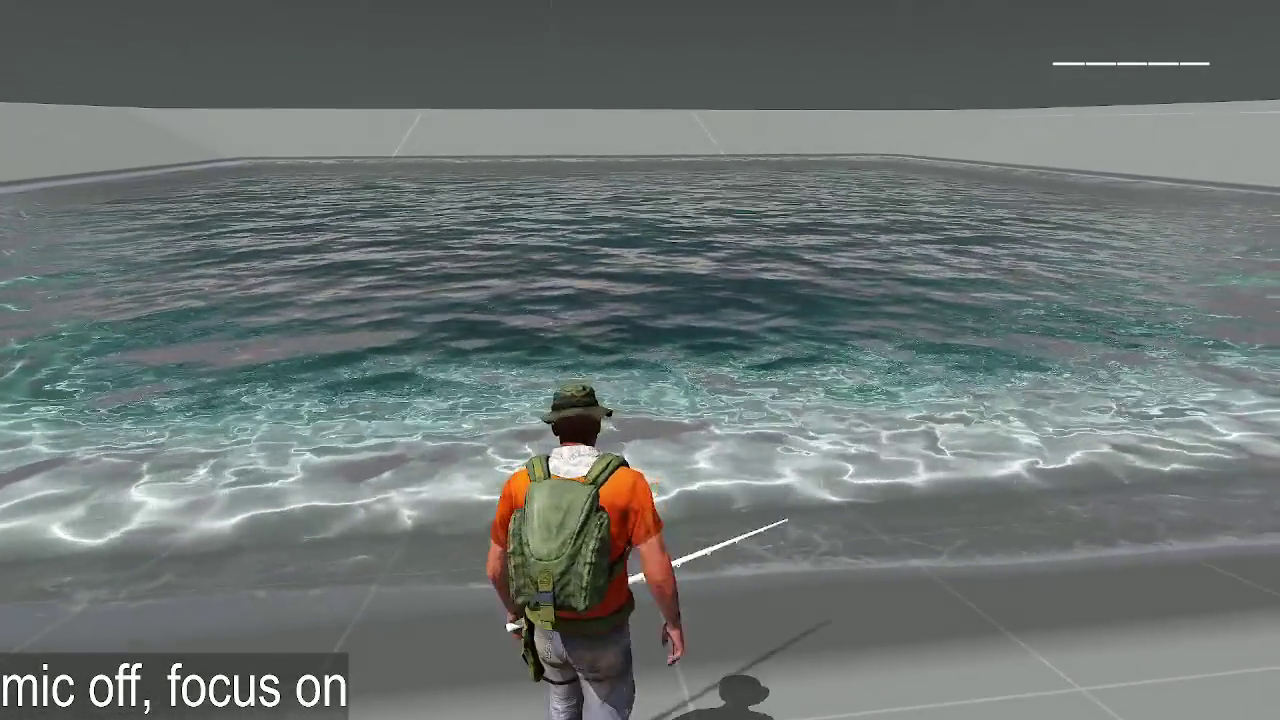
key("w")
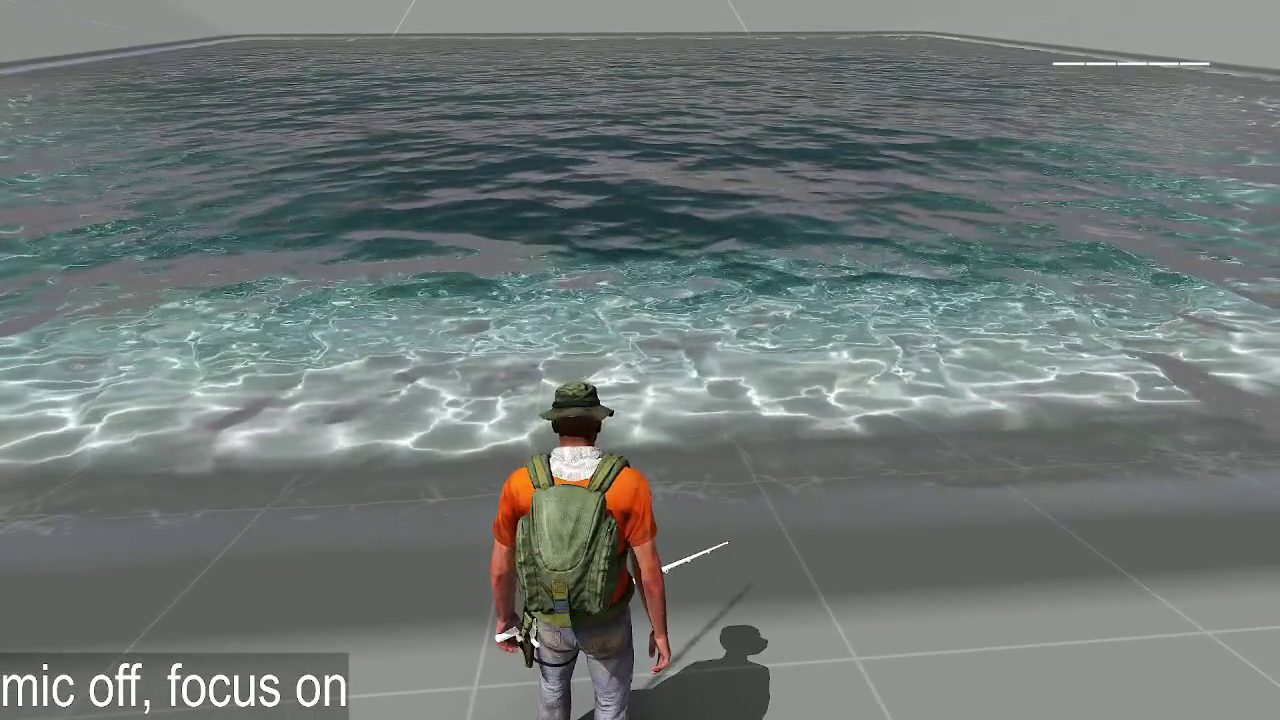
key("Escape")
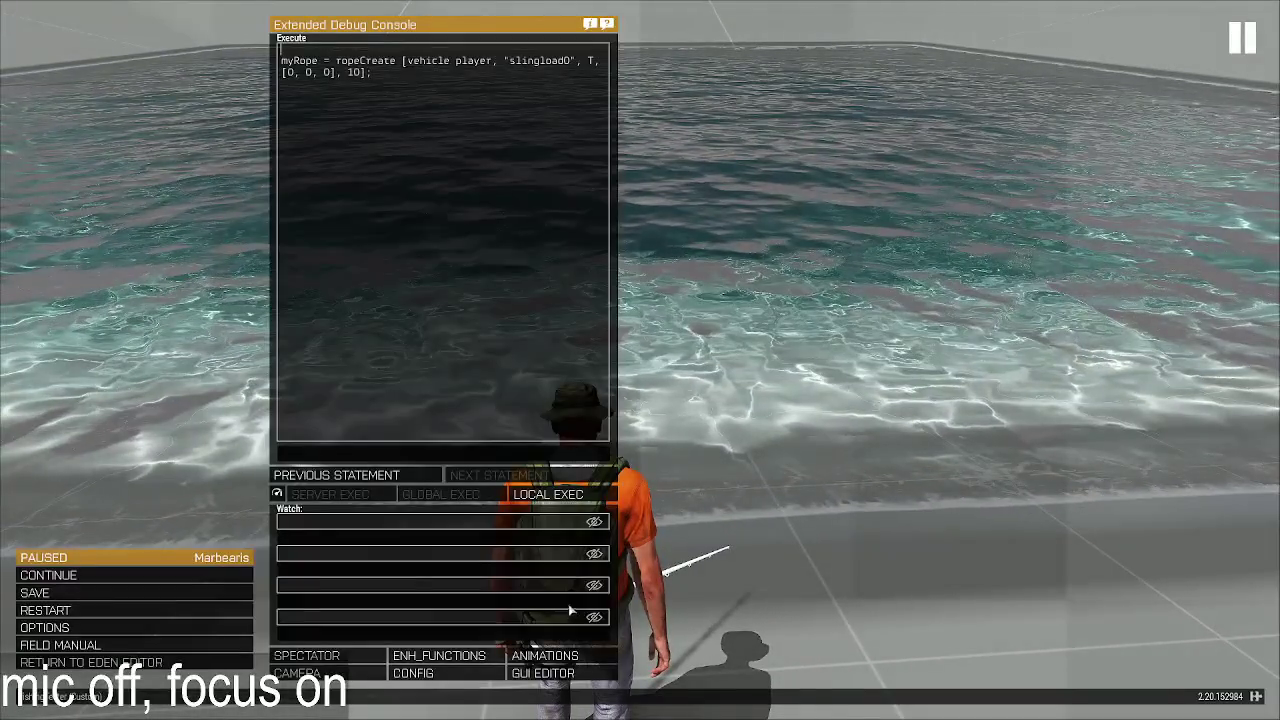
key("alt+Tab")
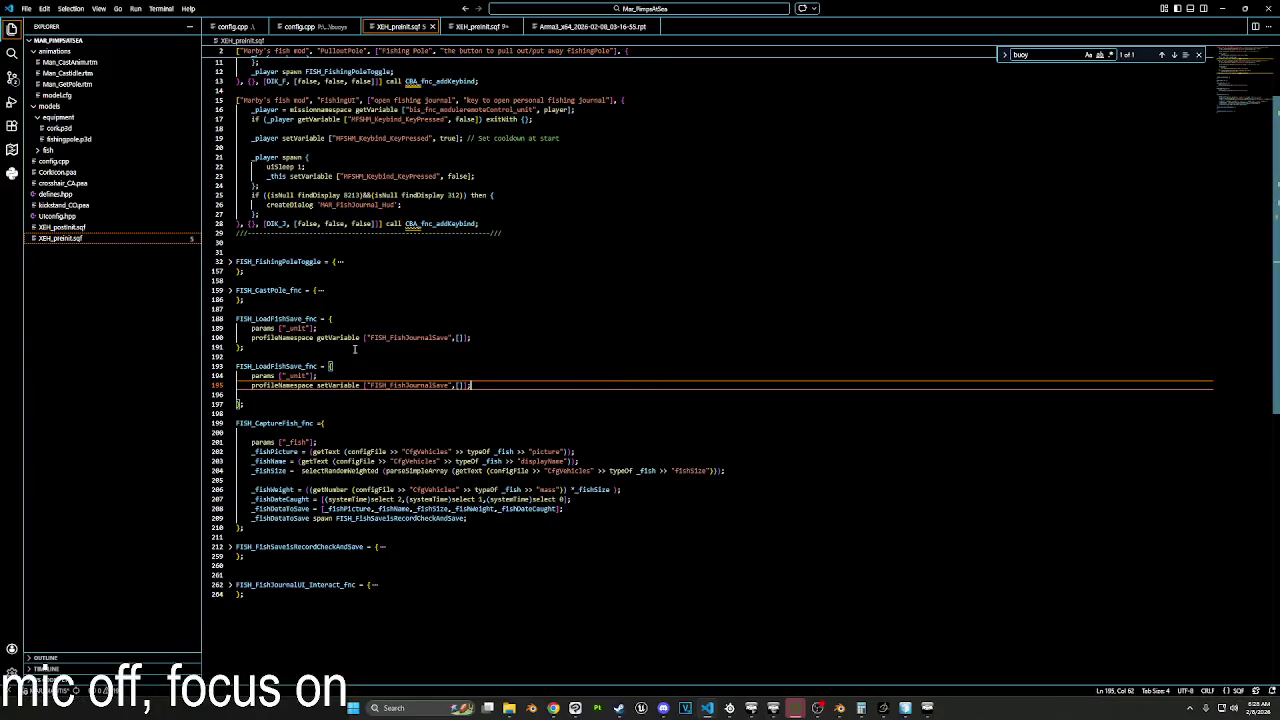
Step: Unfold both fishing functions and copy the lineCast reset line from FISH_CastPole_fnc
left_click(248, 290)
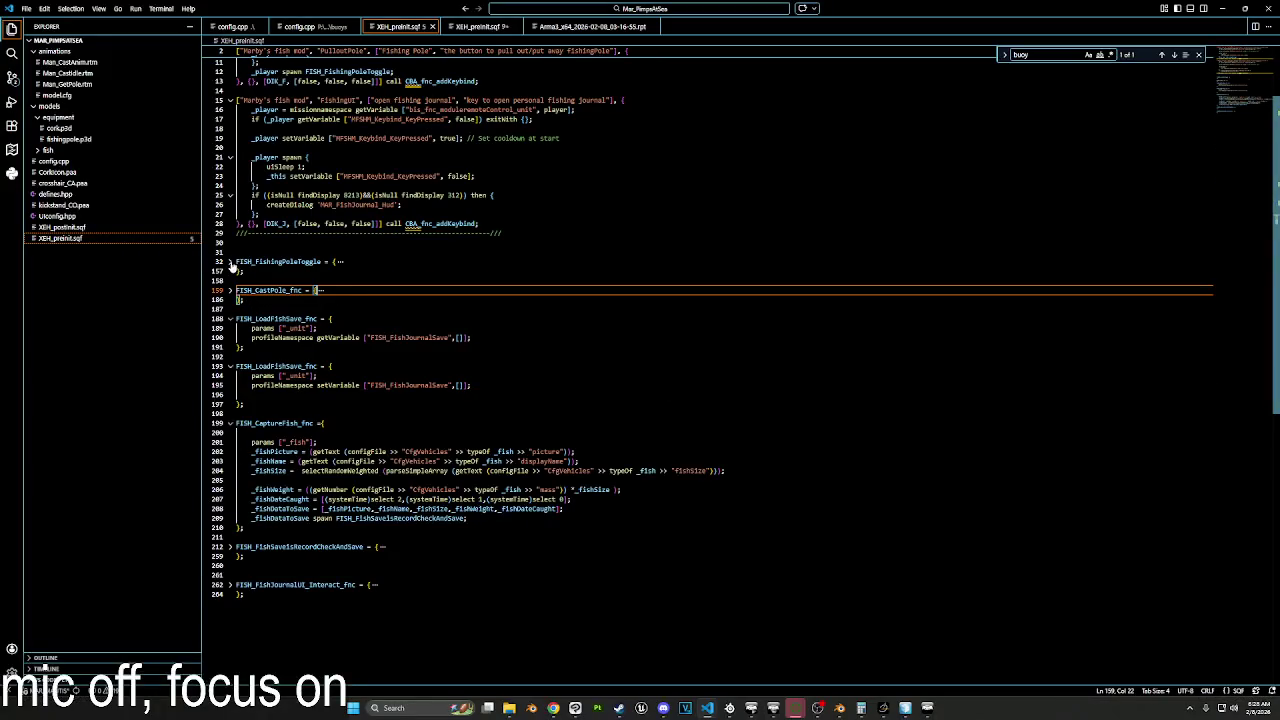
left_click(231, 263)
scroll(552, 321, "down", 1)
left_click(552, 321)
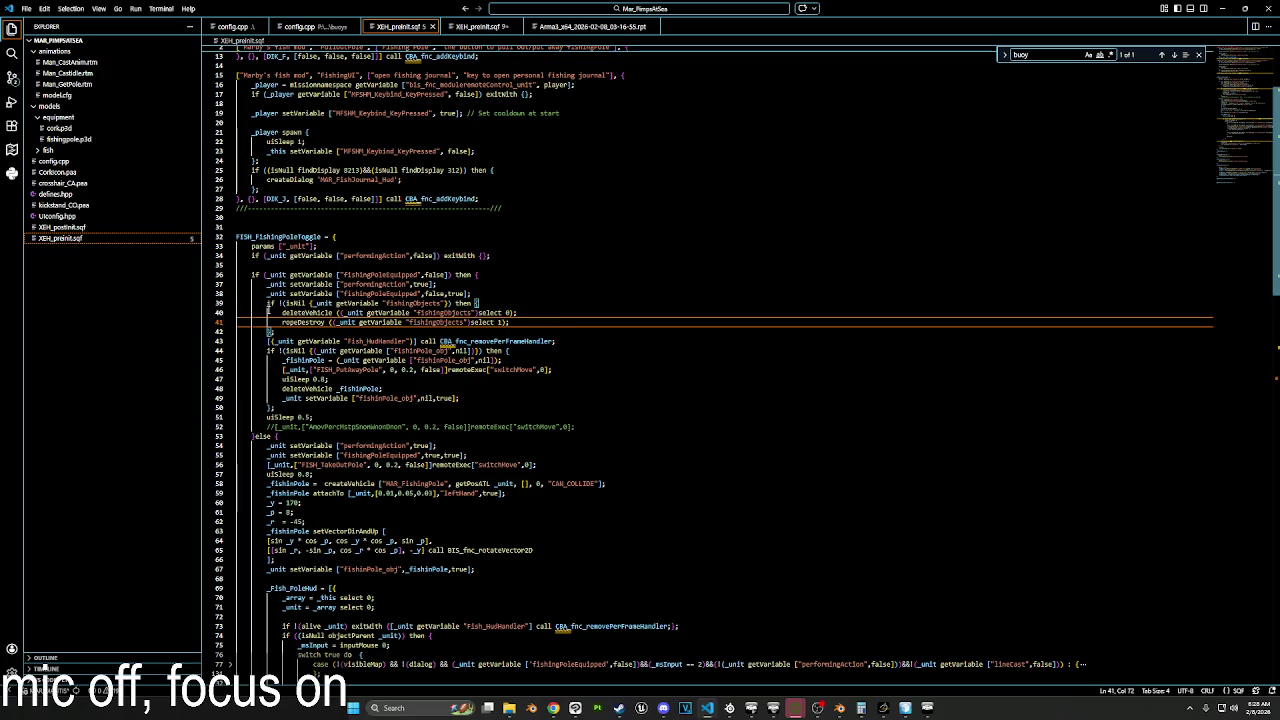
scroll(268, 310, "down", 18)
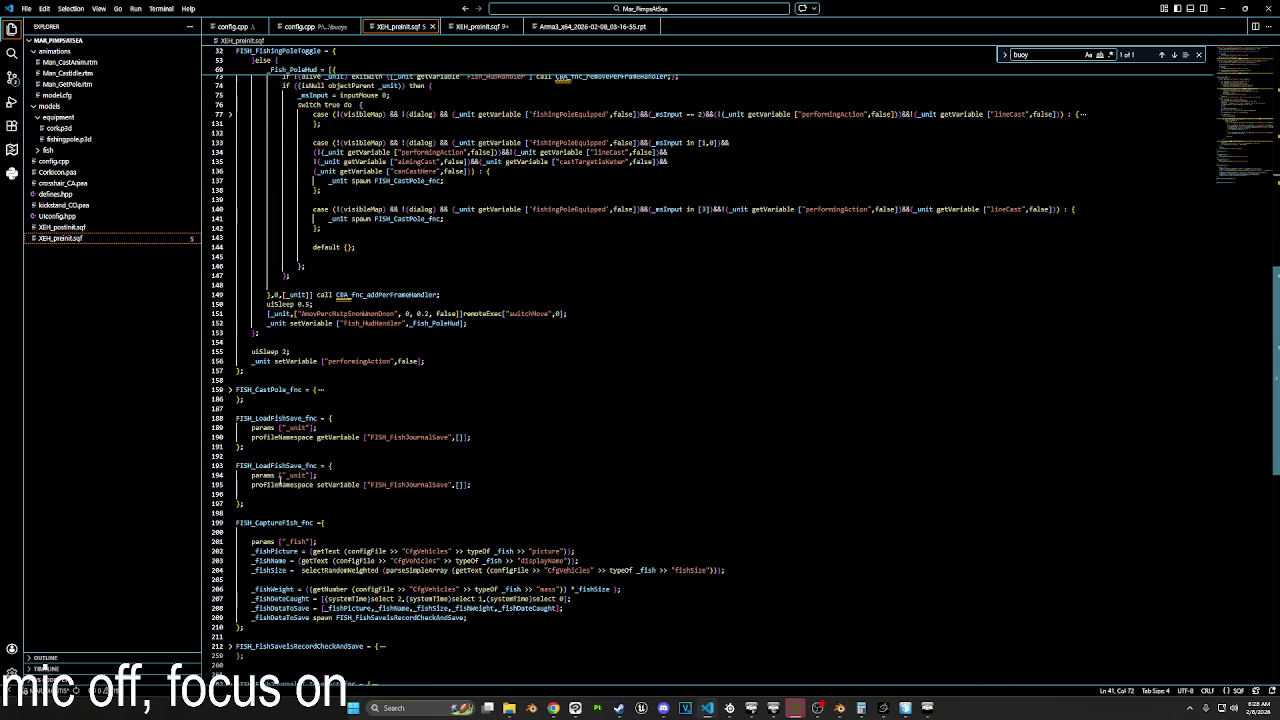
left_click(230, 390)
scroll(300, 390, "down", 4)
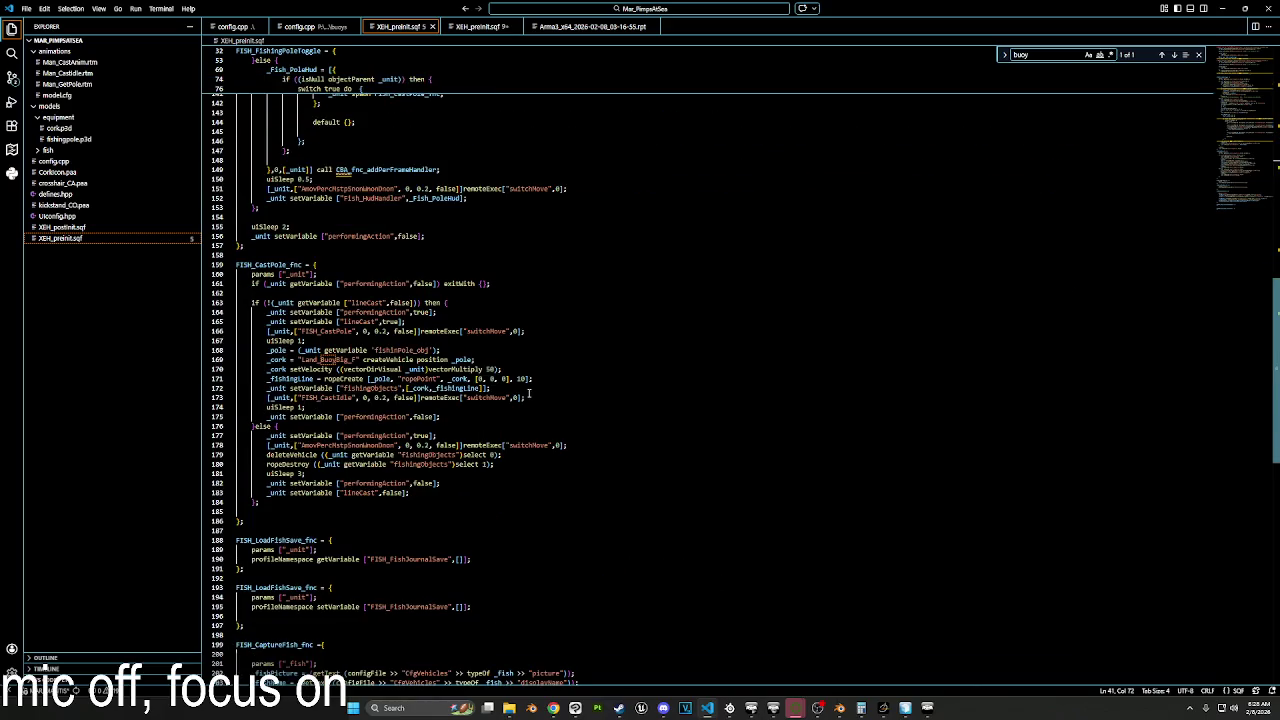
left_click(526, 398)
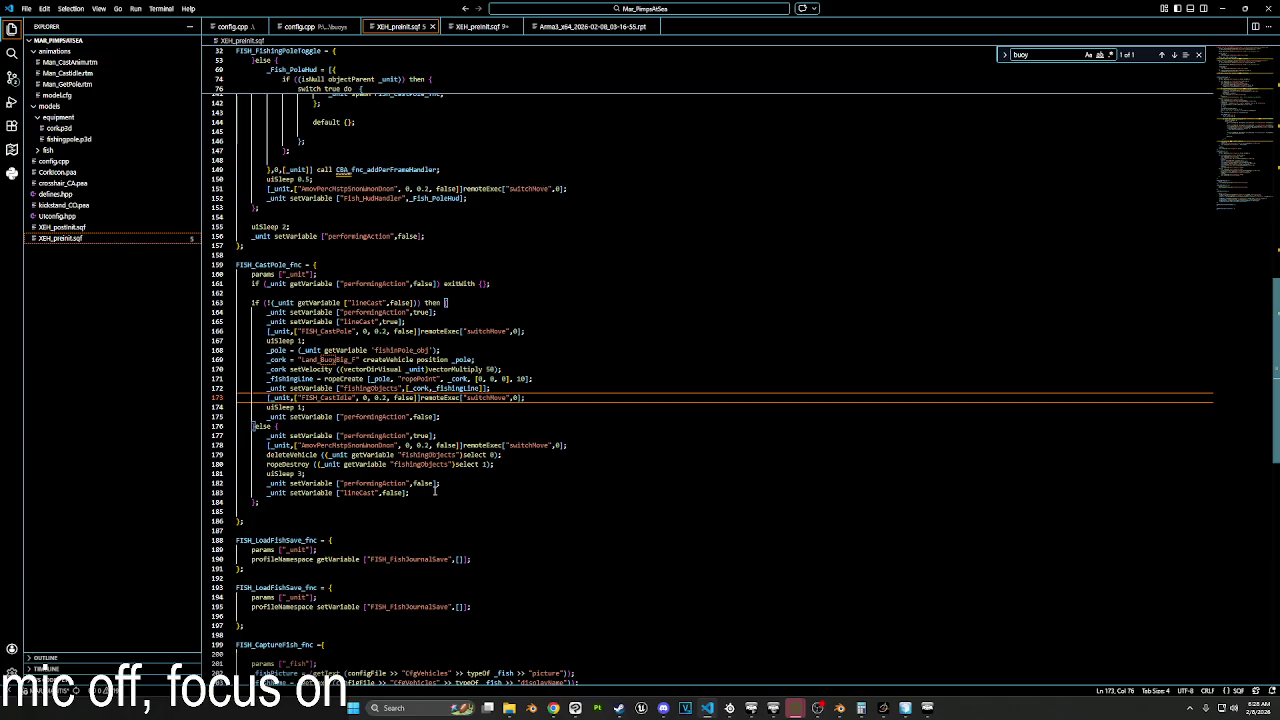
left_click_drag(435, 489, 283, 491)
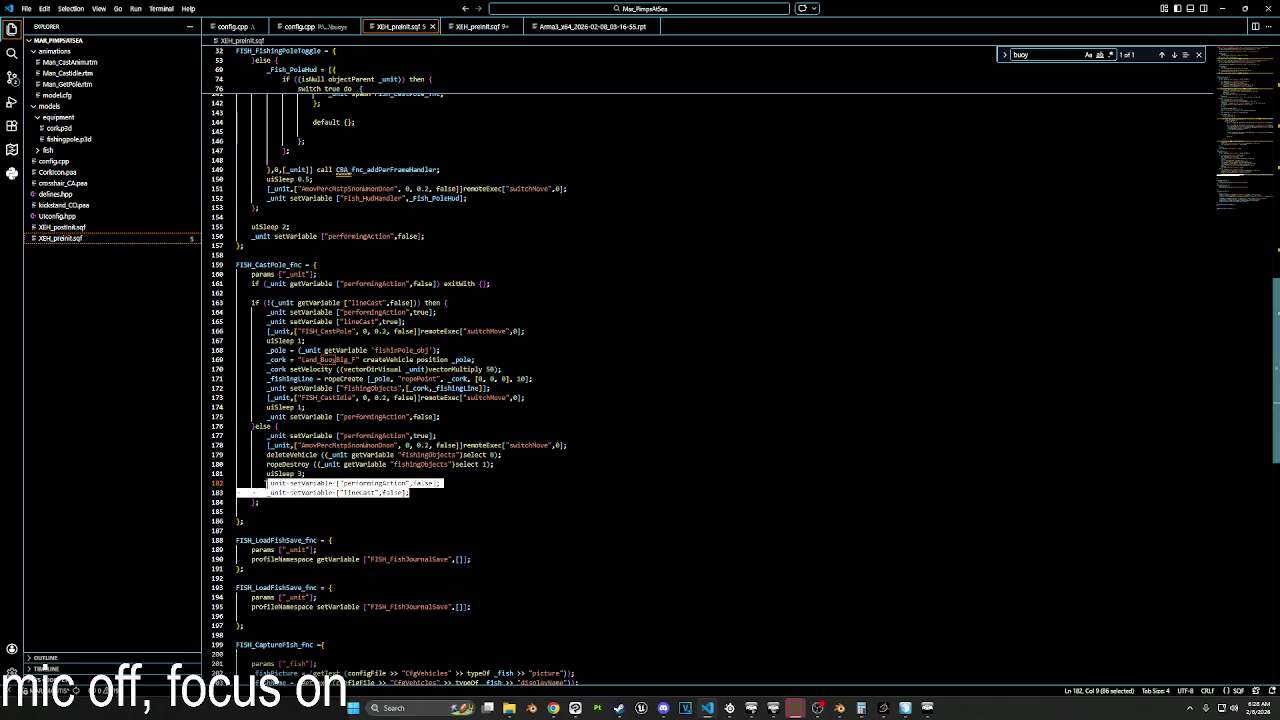
Step: Paste the lineCast reset after ropeDestroy in FISH_FishingPoleToggle, dropping the performingAction line and fixing indentation
scroll(700, 370, "up", 20)
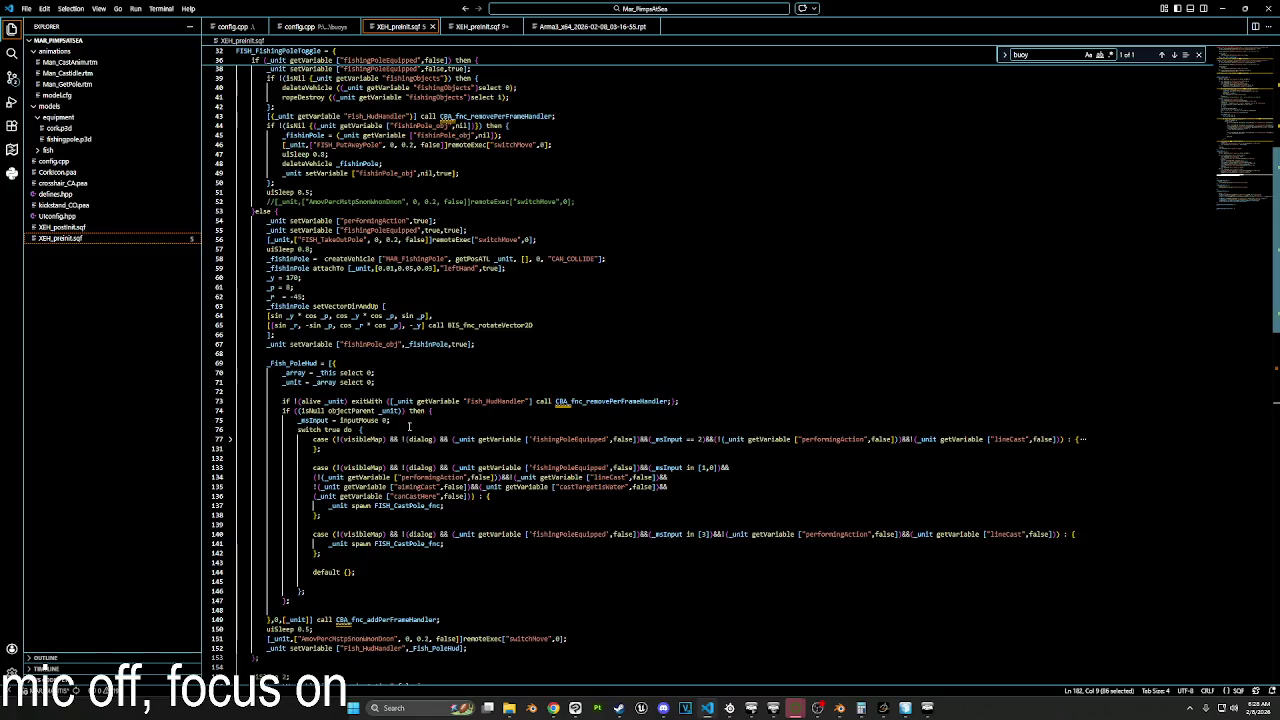
scroll(408, 425, "up", 3)
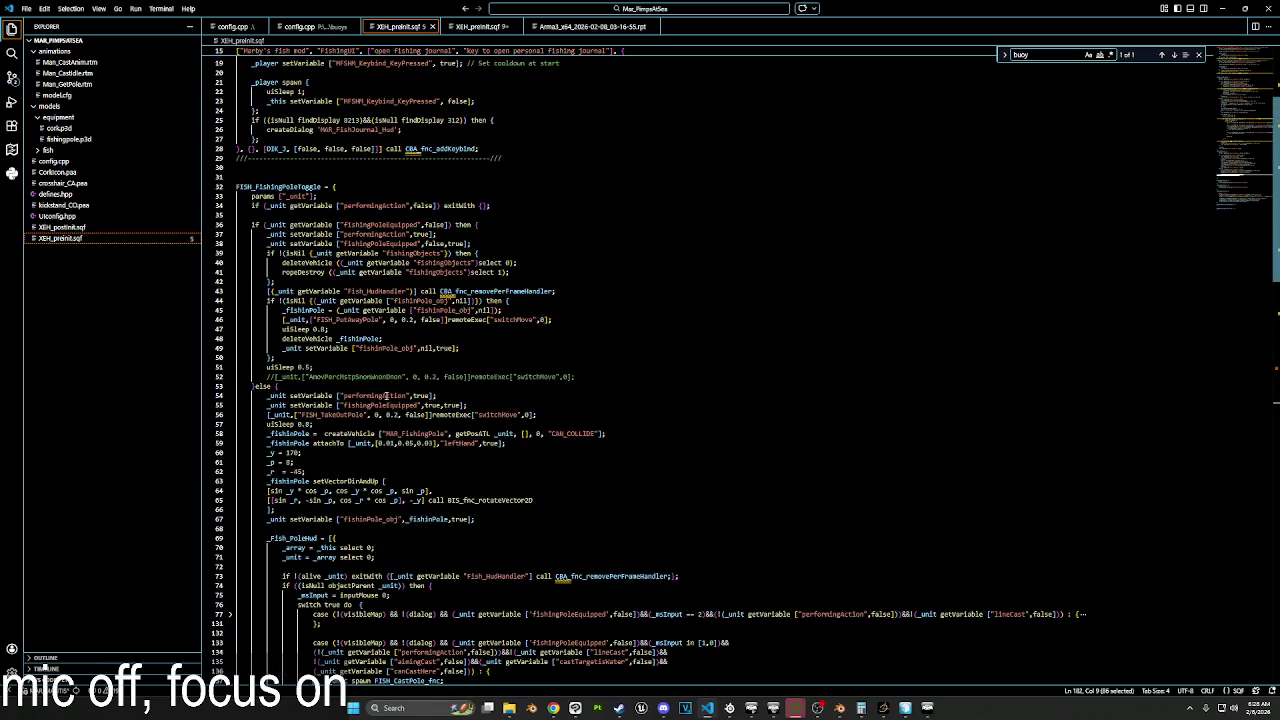
left_click(518, 269)
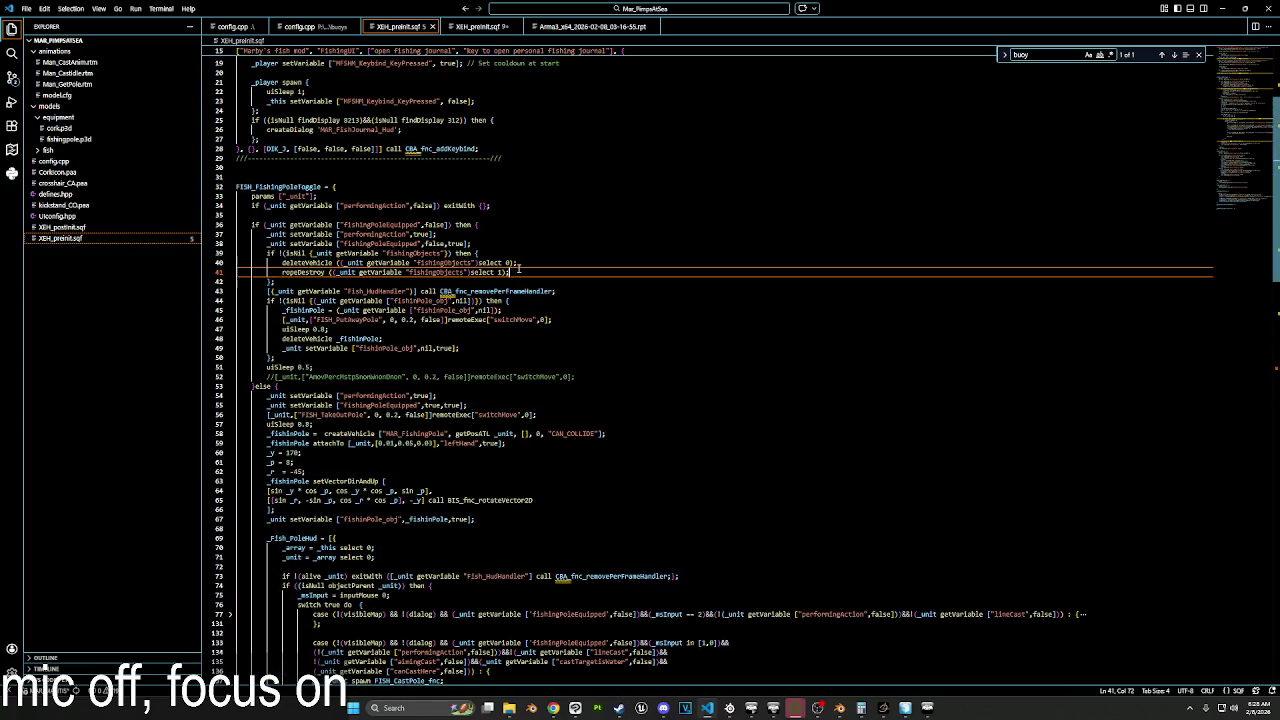
key("ctrl+v")
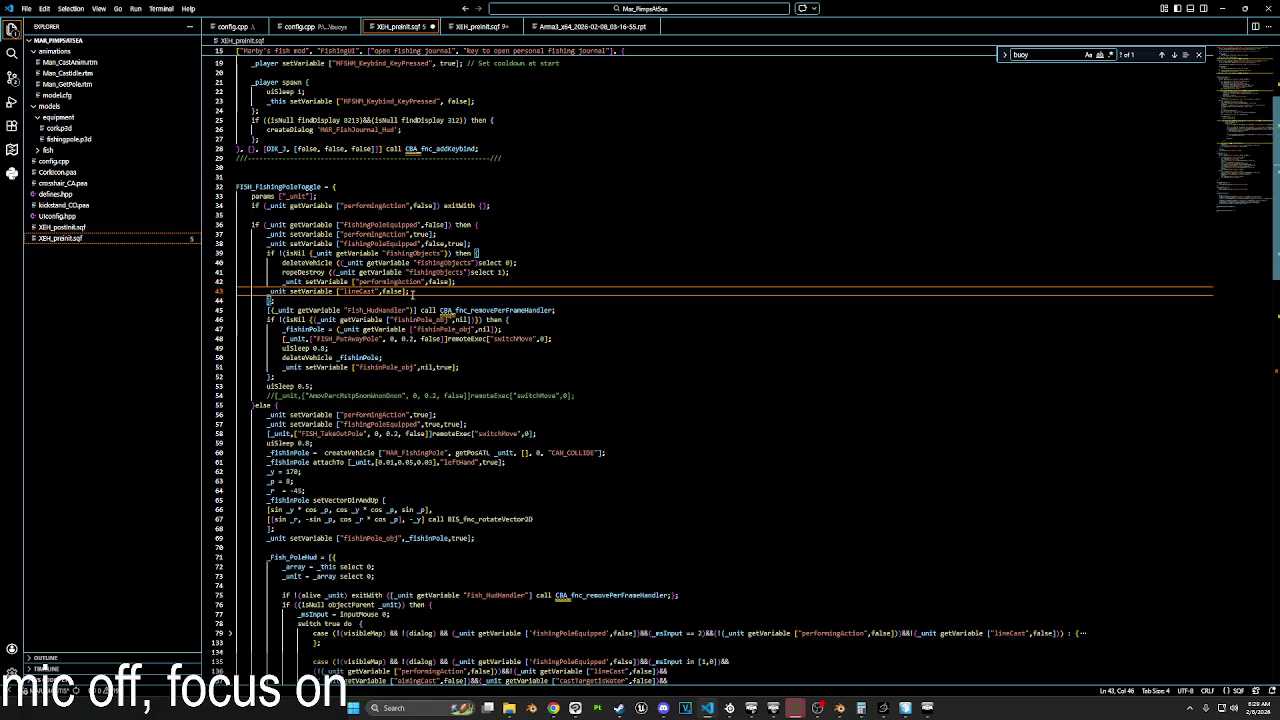
left_click(273, 284)
key("shift+End")
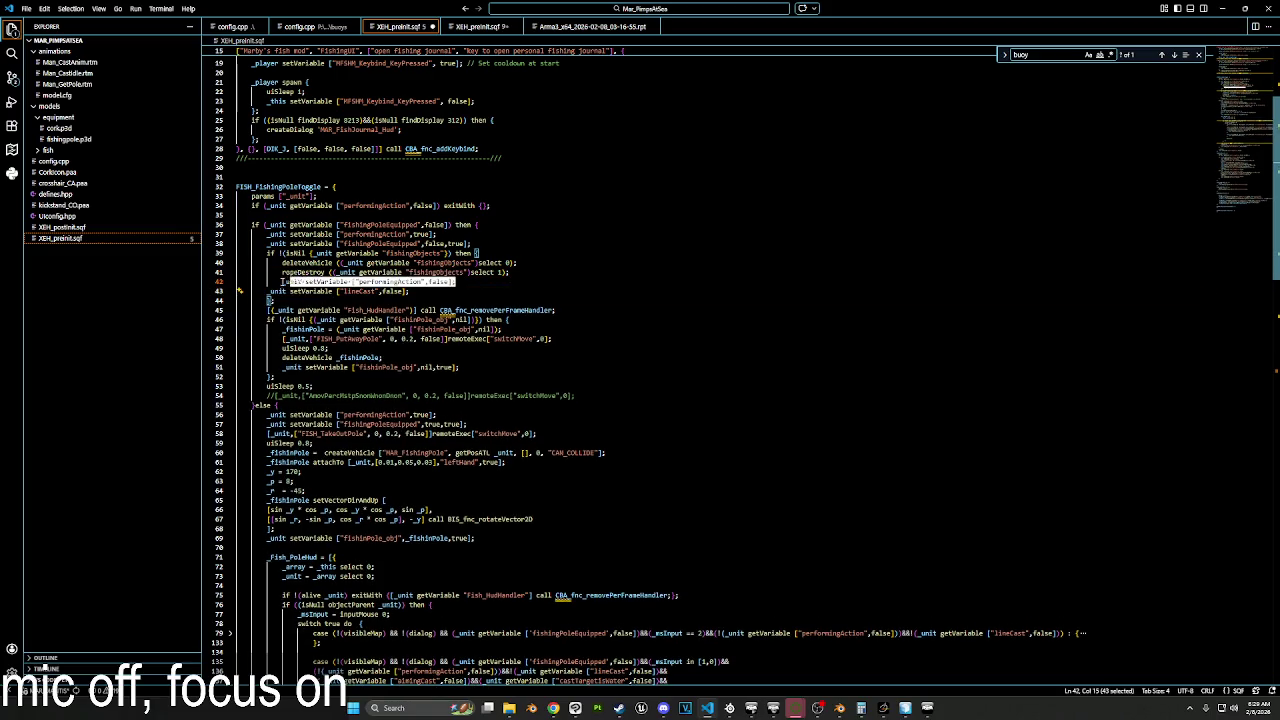
key("Delete")
left_click(268, 293)
key("Tab")
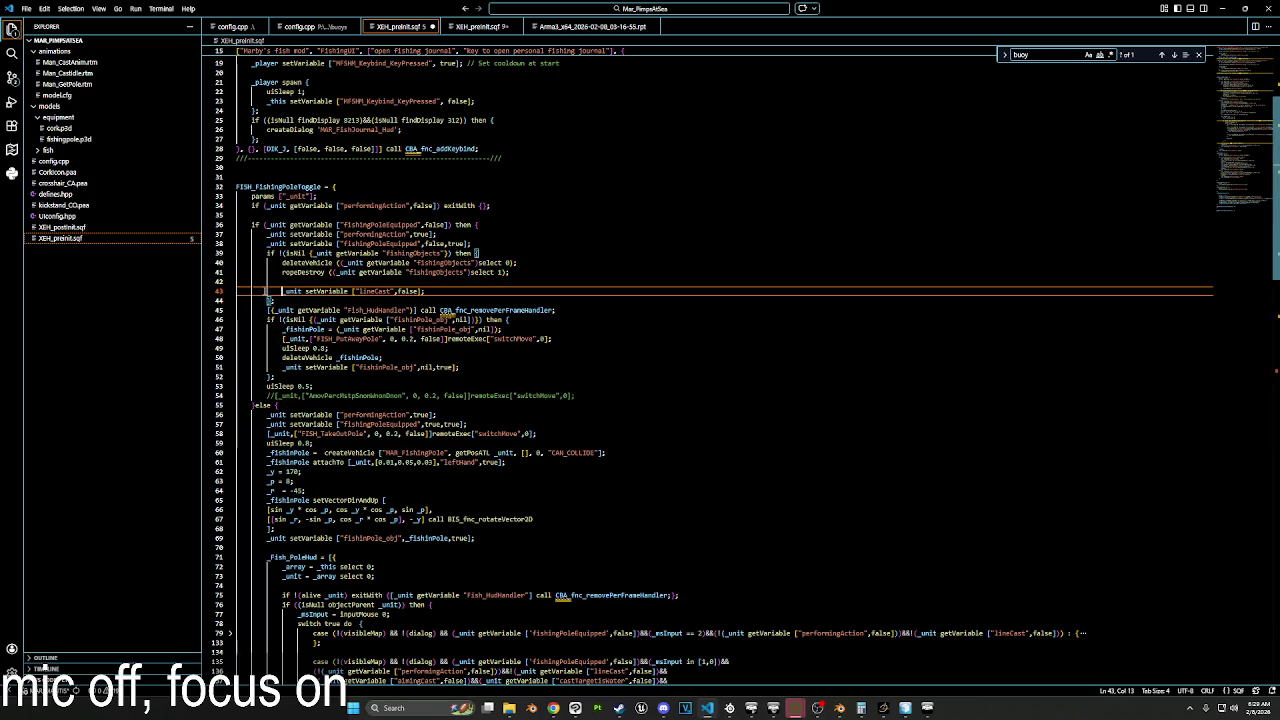
key("Up")
key("BackSpace")
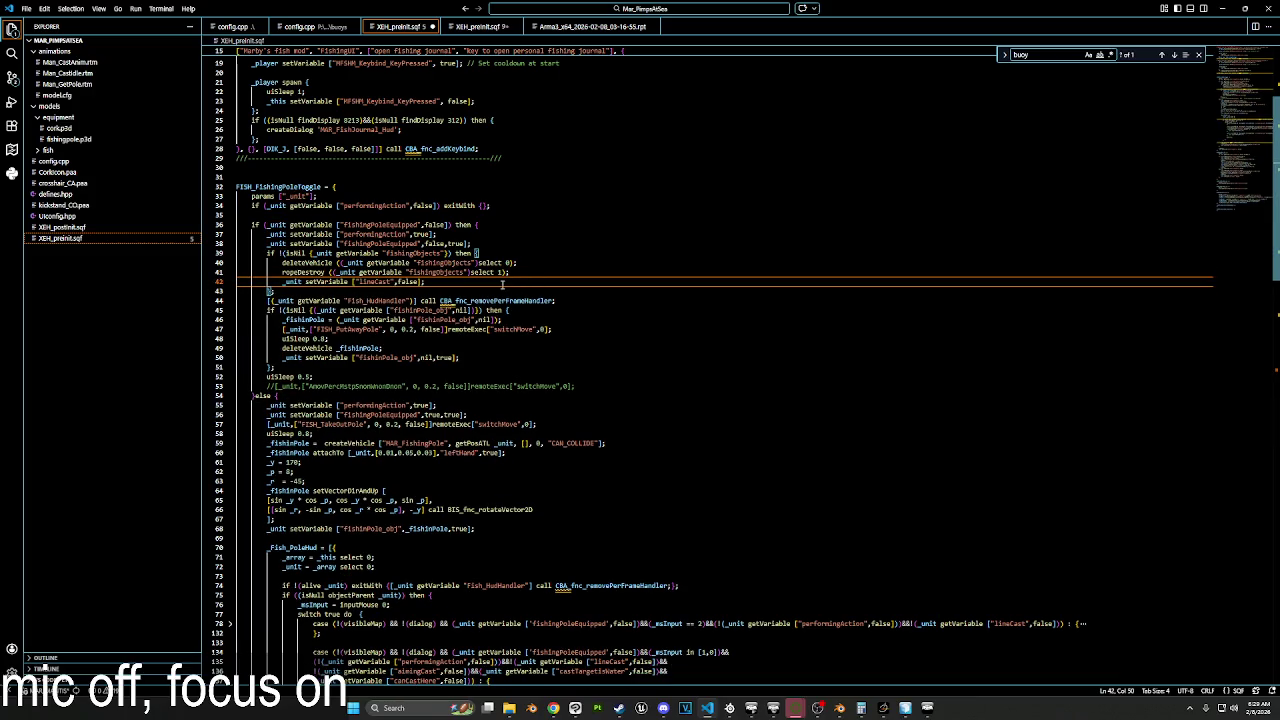
Step: Fold FISH_FishingPoleToggle and copy the updated fishing functions
scroll(503, 285, "up", 2)
scroll(245, 282, "up", 1)
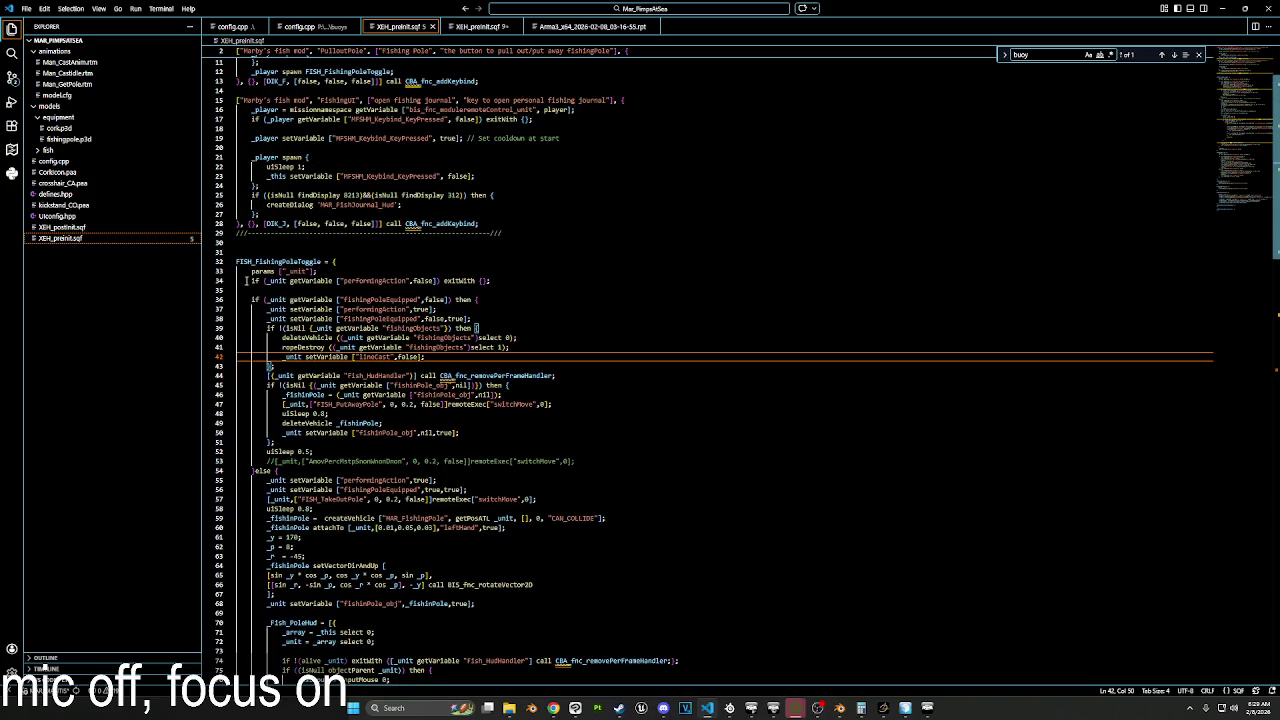
left_click(230, 263)
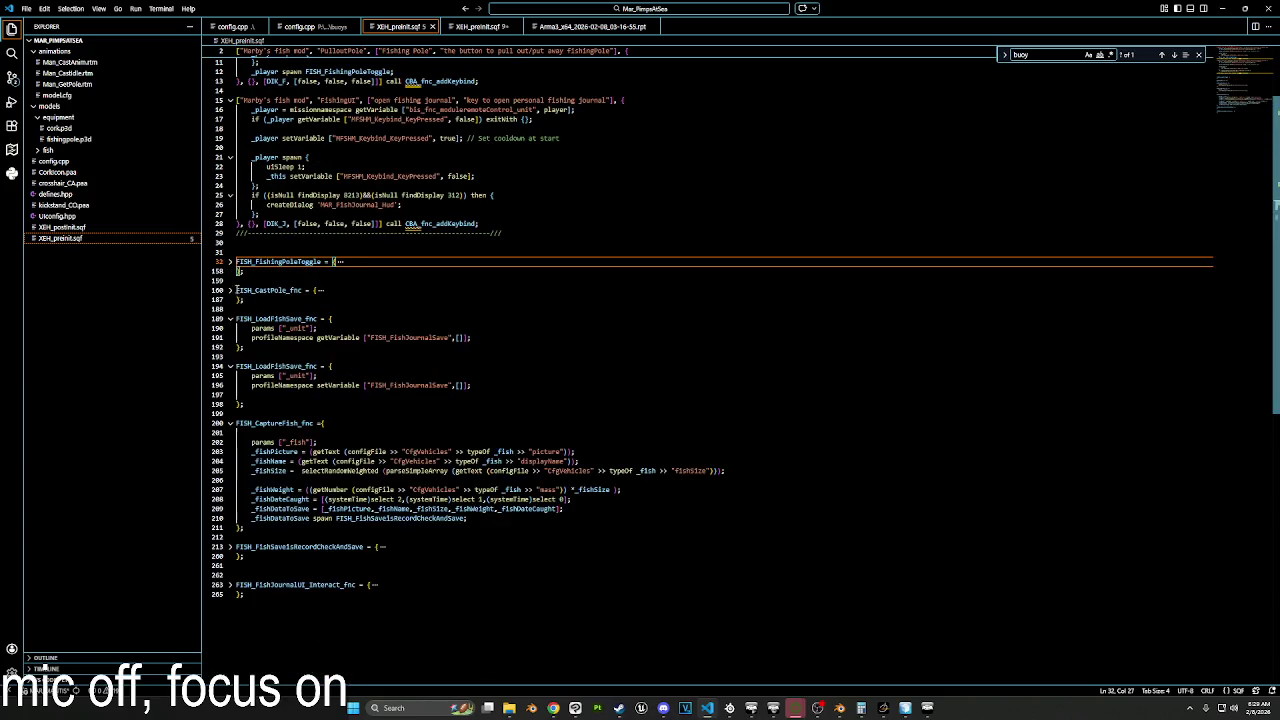
left_click(926, 710)
key("ctrl+a")
key("ctrl+v")
Step: Paste the updated functions into the Extended Debug Console, run them with LOCAL EXEC, and resume
left_click(563, 489)
key("Escape")
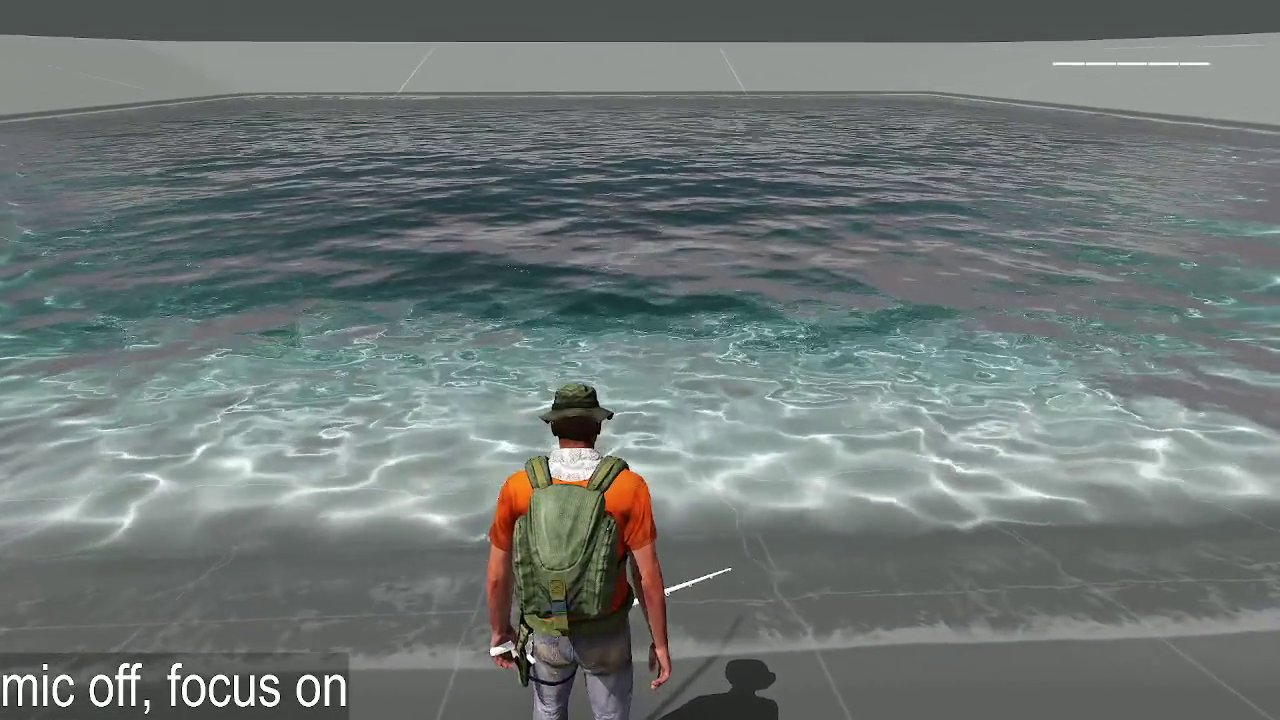
key("Escape")
left_click(100, 609)
left_click(522, 343)
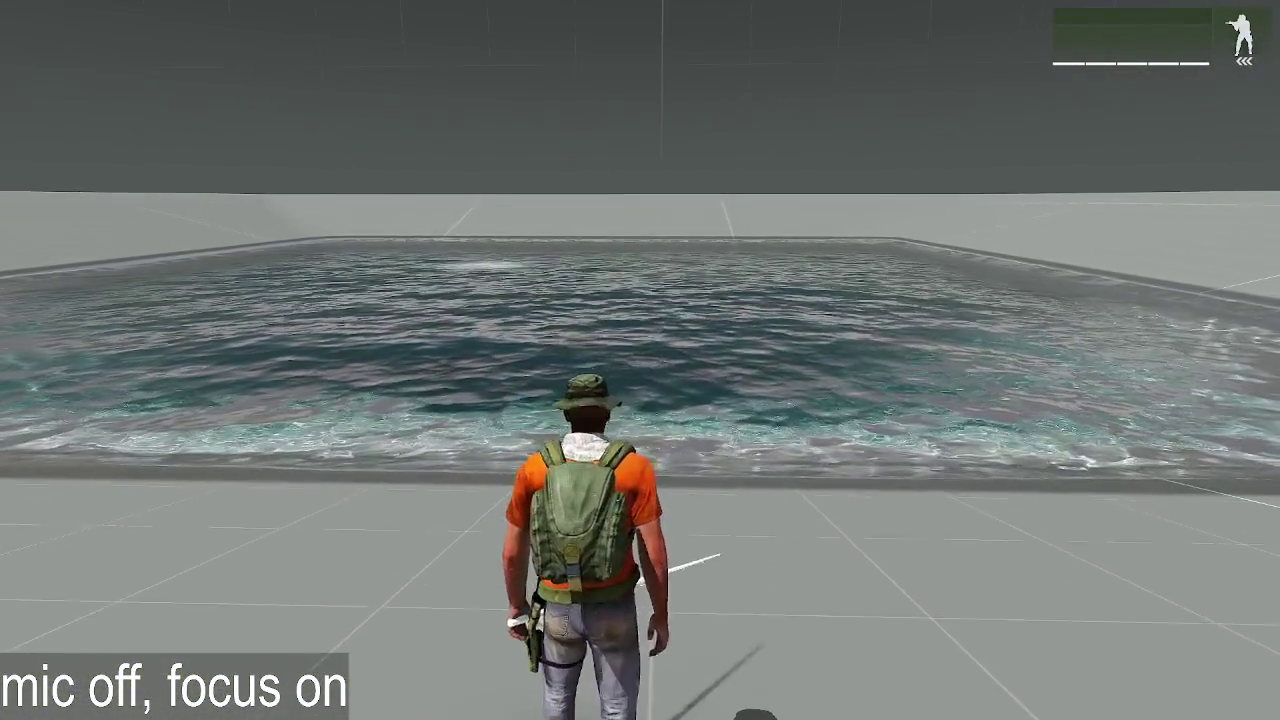
Step: Walk to the pool edge, cast and recast the line, then pause and return to VS Code
key("w")
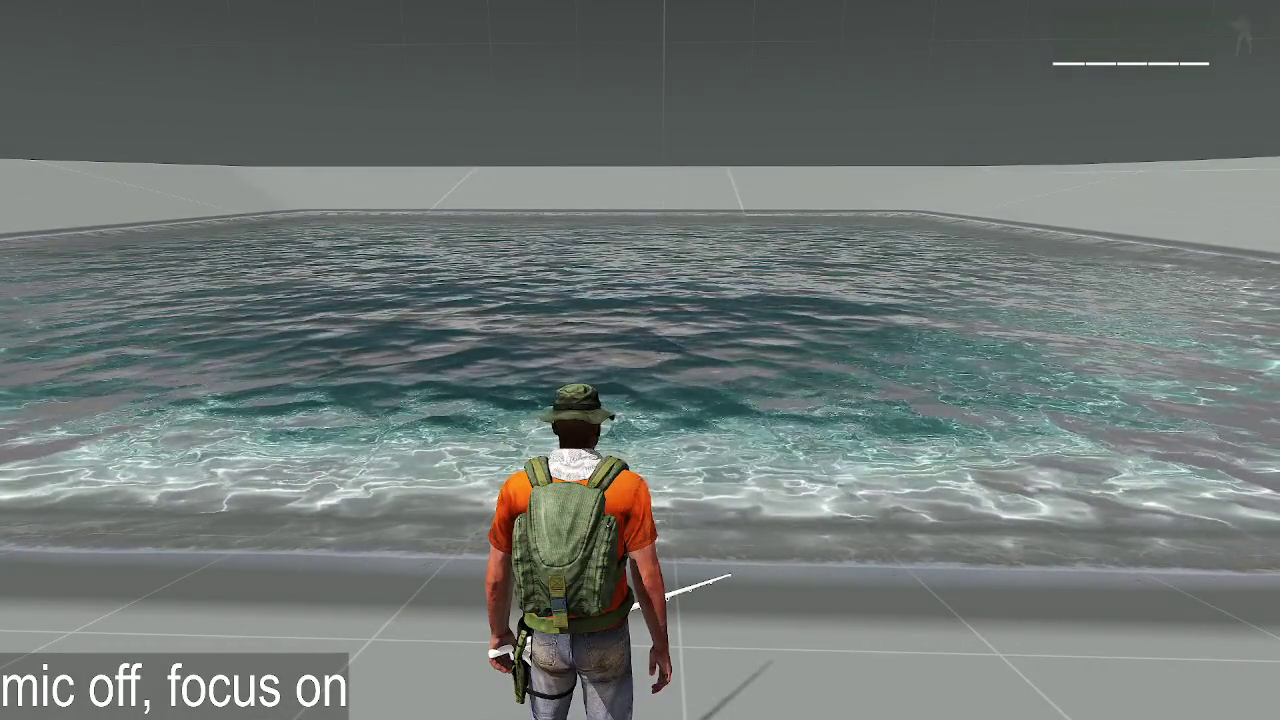
left_click(640, 360)
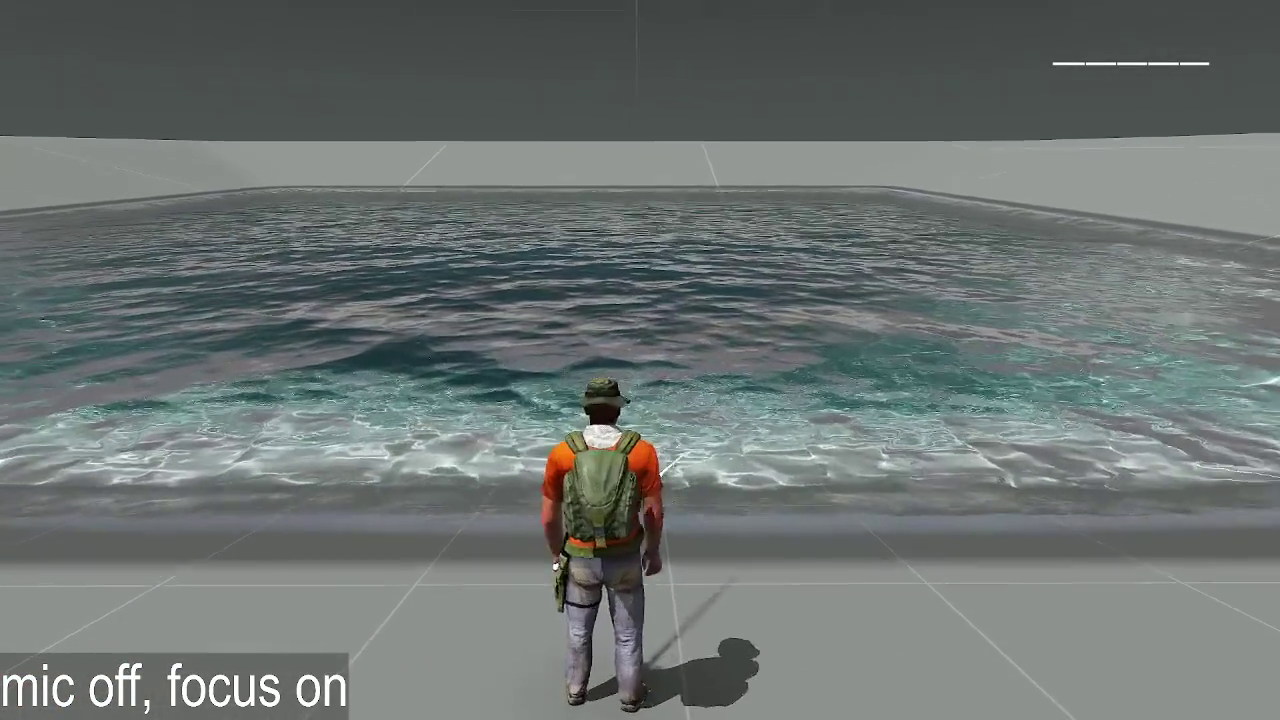
key("Escape")
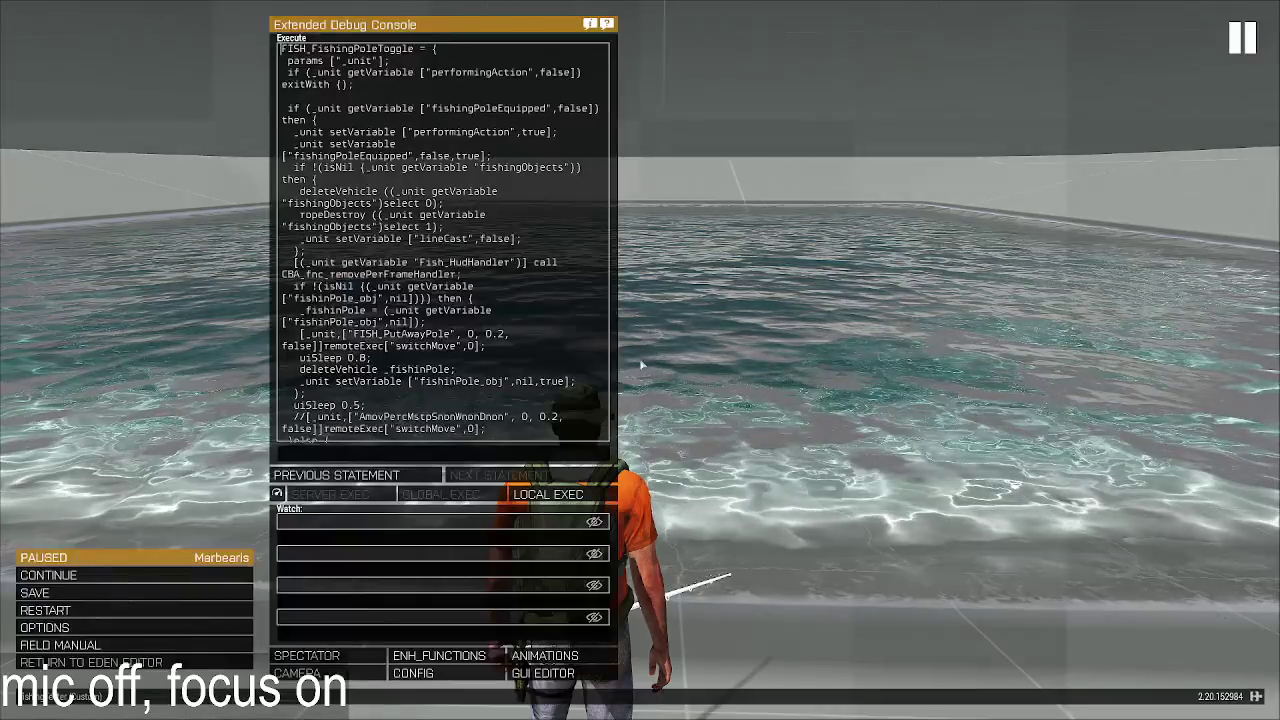
scroll(507, 286, "down", 10)
left_click(545, 496)
key("Escape")
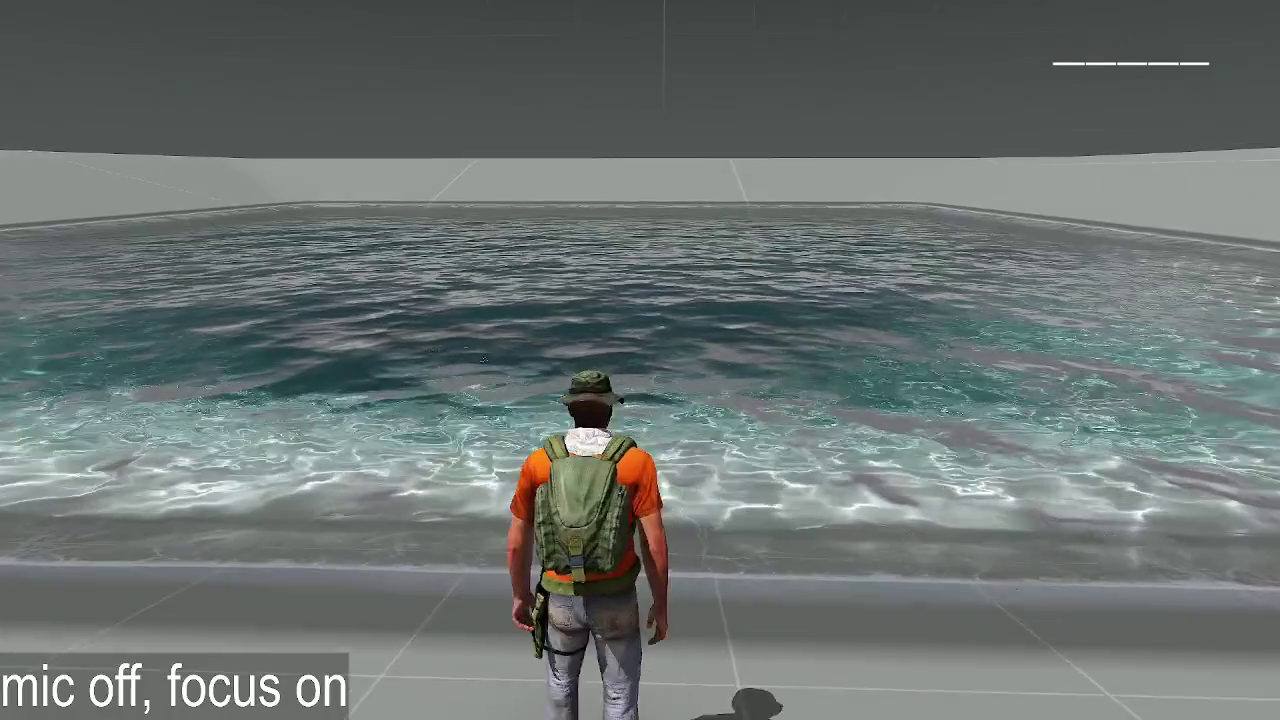
key("Escape")
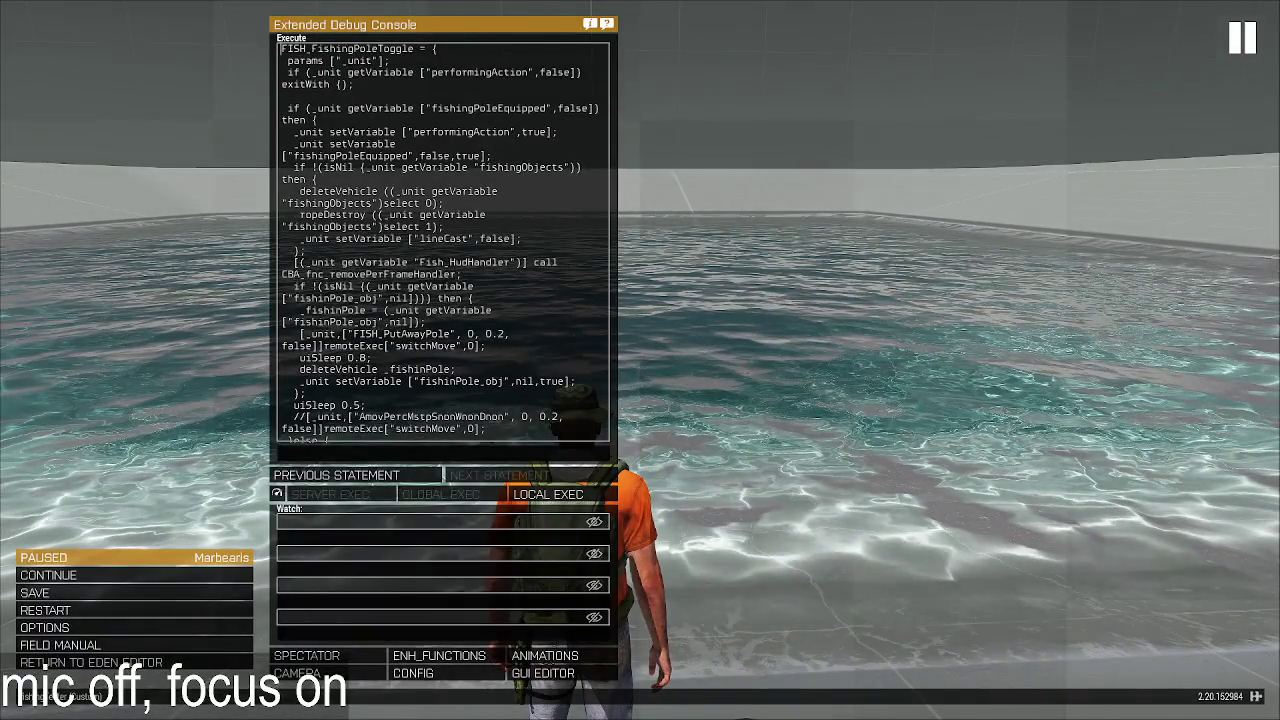
key("alt+Tab")
Step: In FISH_CastPole_fnc's put-away branch, replace the AmovPercMstpSnonWnonDnon animation name with an empty string
left_click(229, 290)
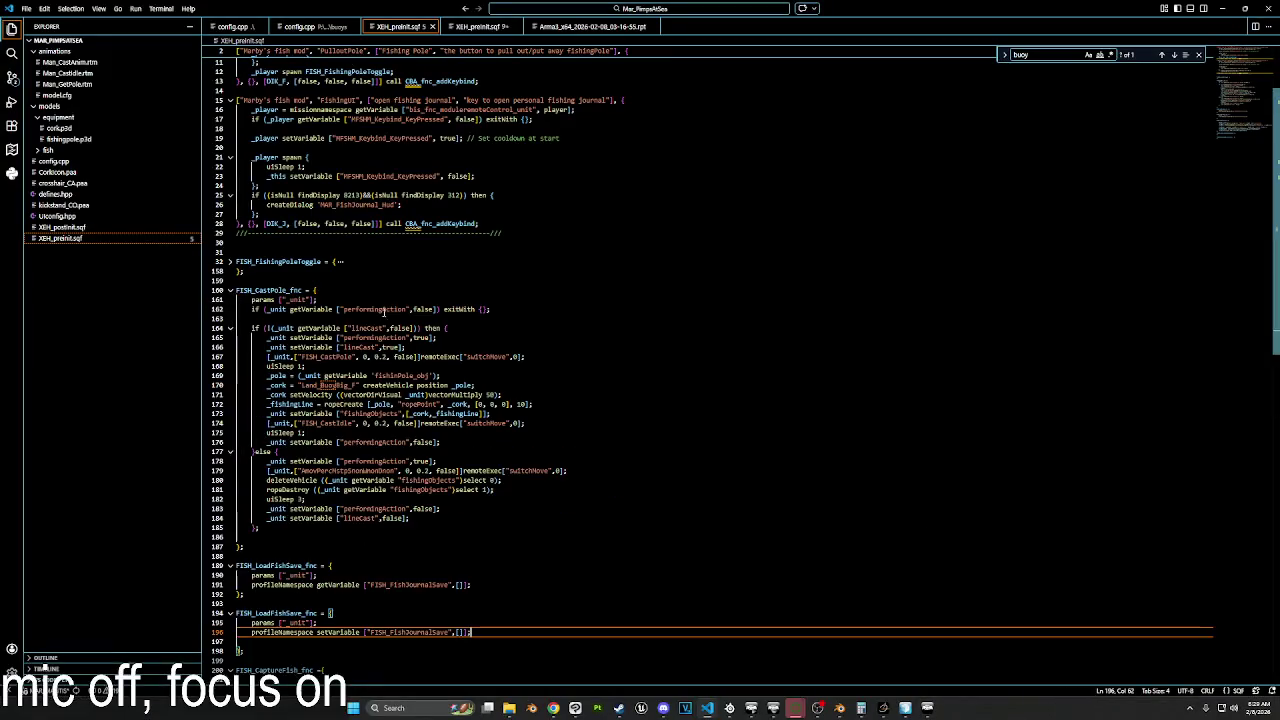
scroll(437, 440, "down", 3)
left_click(437, 452)
left_click(338, 425)
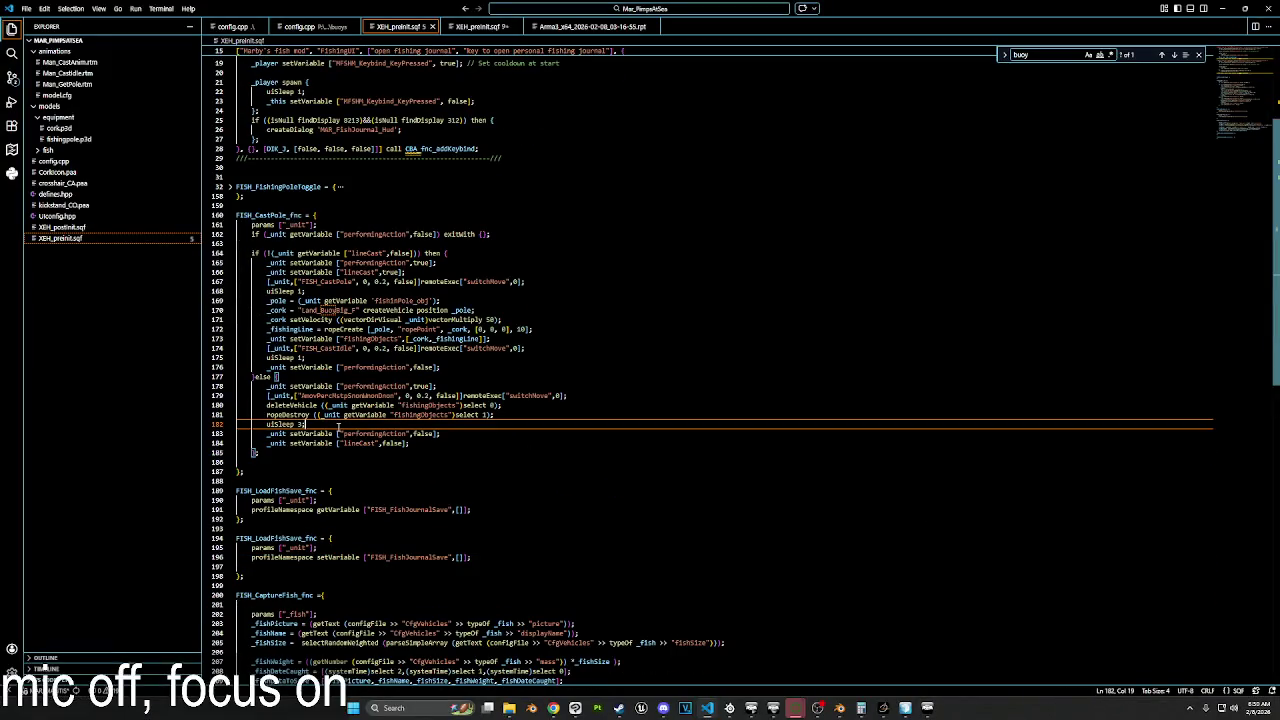
double_click(366, 433)
left_click(377, 424)
left_click_drag(268, 396, 603, 395)
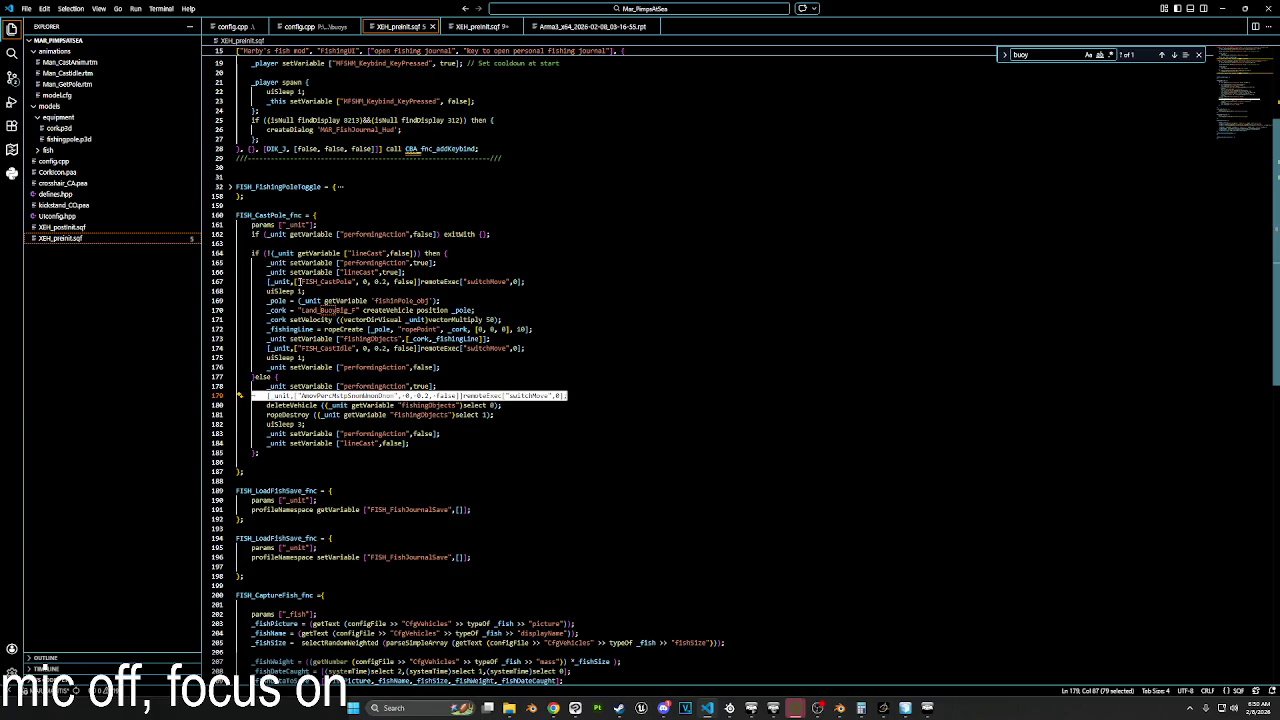
double_click(347, 396)
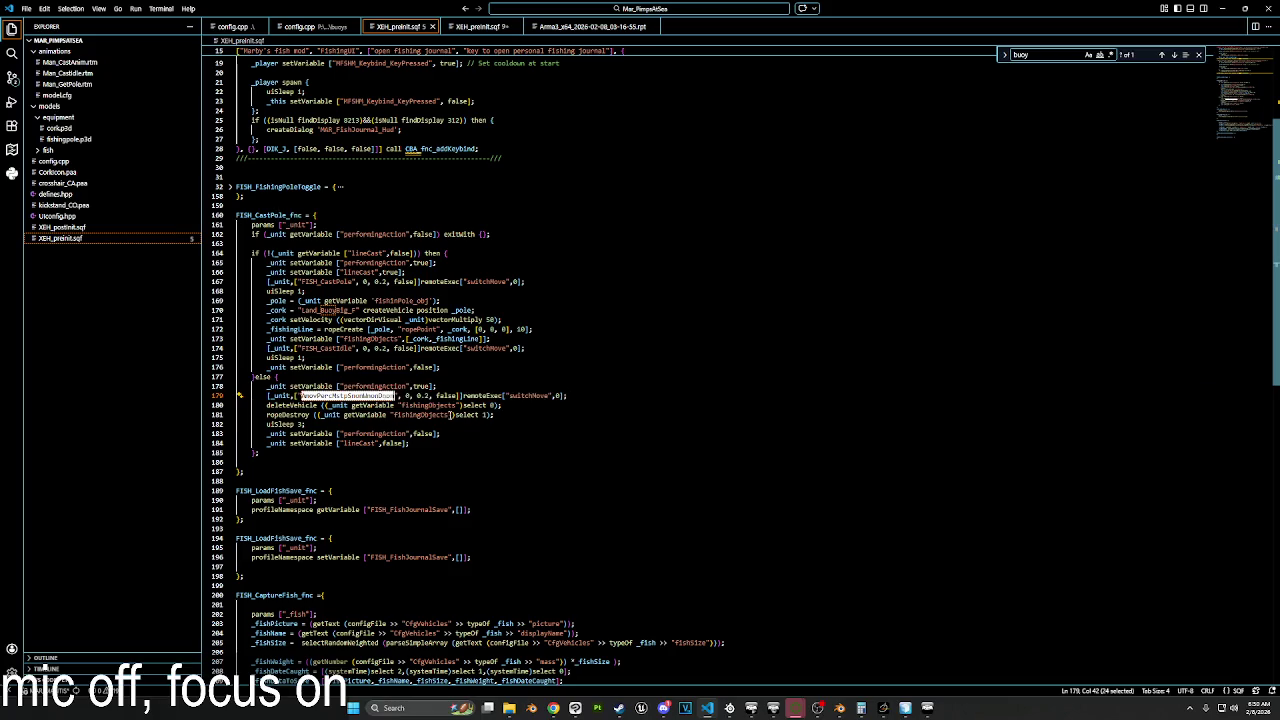
key("BackSpace")
left_click(604, 403)
left_click(454, 442)
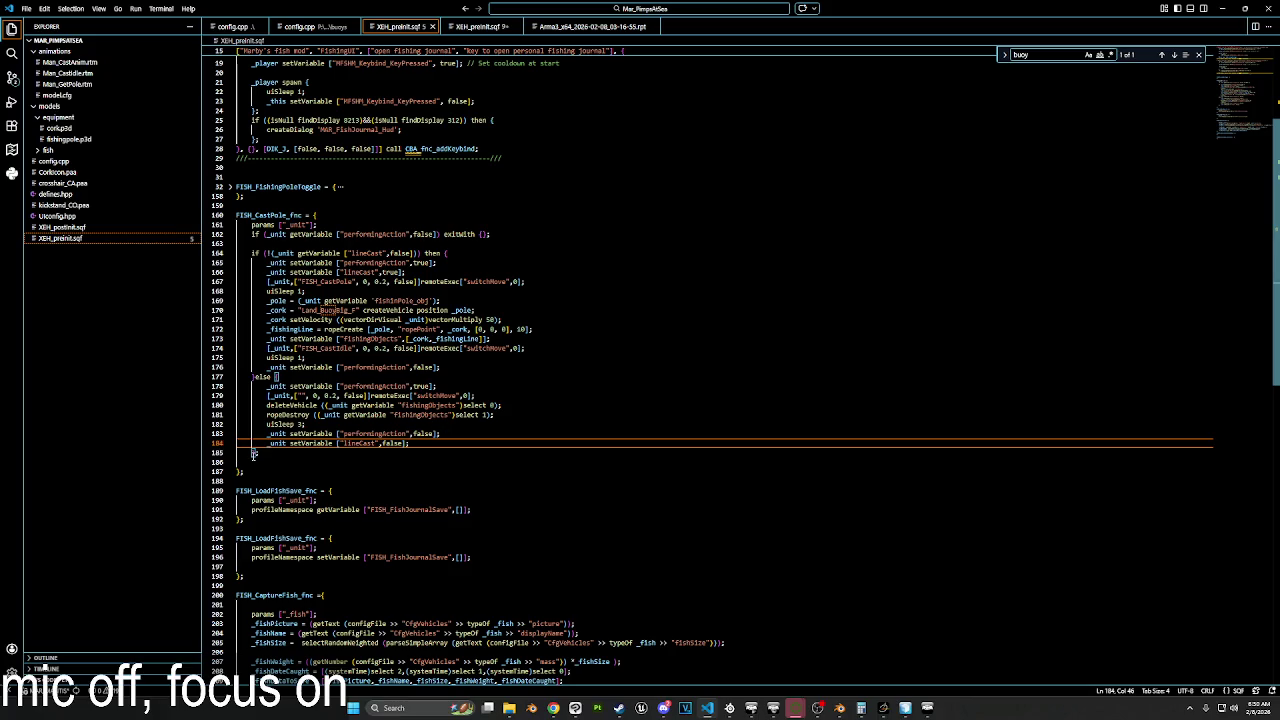
Step: Copy the whole FISH_CastPole_fnc and paste it over the Extended Debug Console's code
left_click_drag(255, 470, 209, 223)
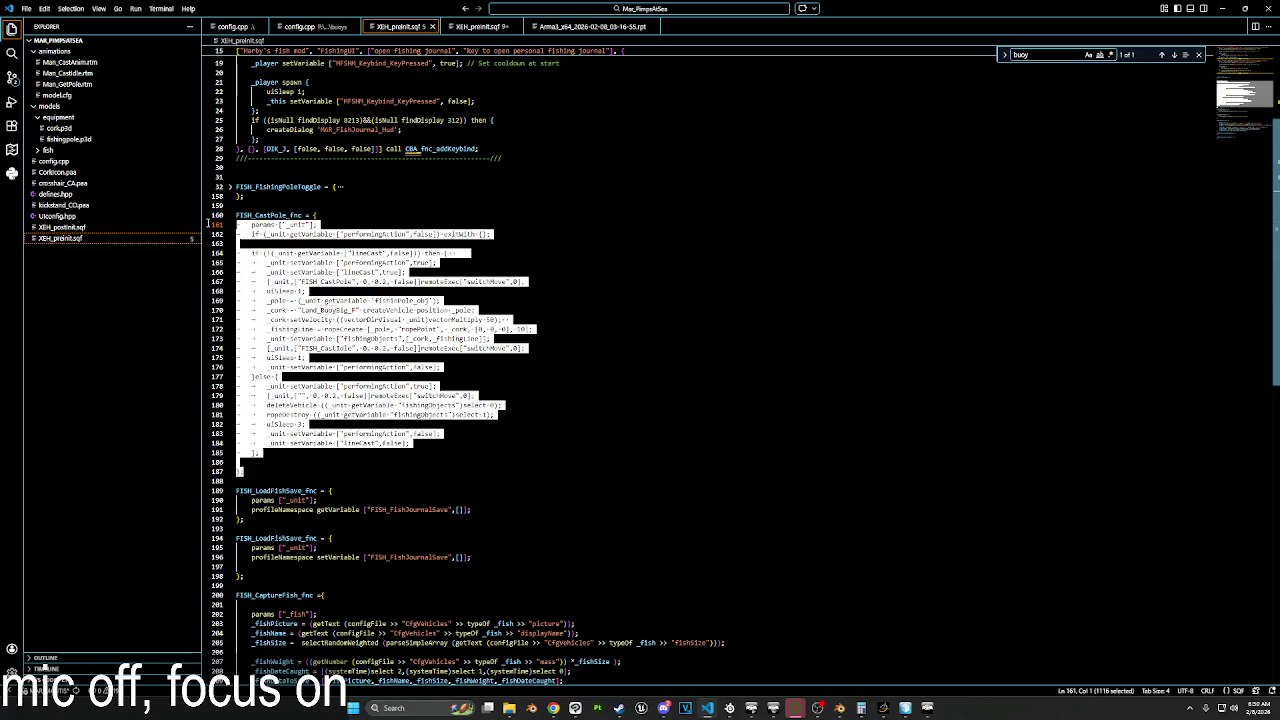
key("ctrl+c")
key("alt+Tab")
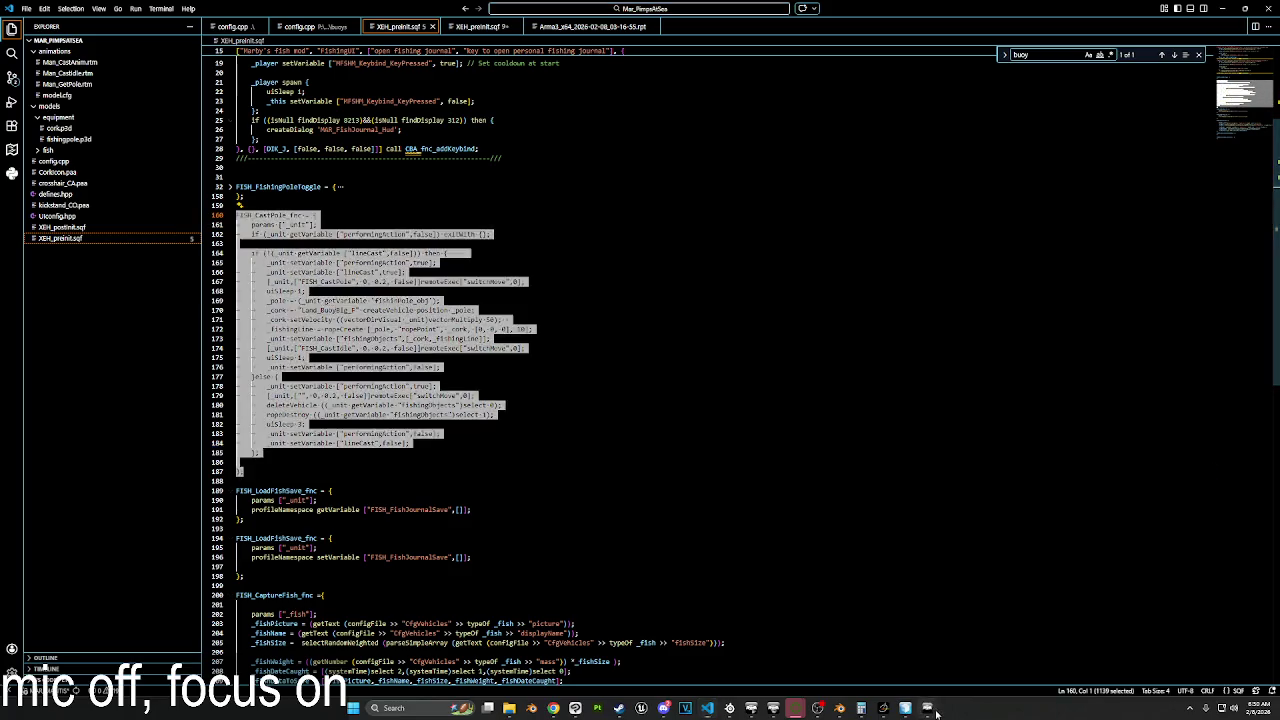
key("ctrl+a")
key("ctrl+v")
Step: Execute the pasted cast function locally, test a cast, then return to the Eden Editor
left_click(548, 494)
key("Escape")
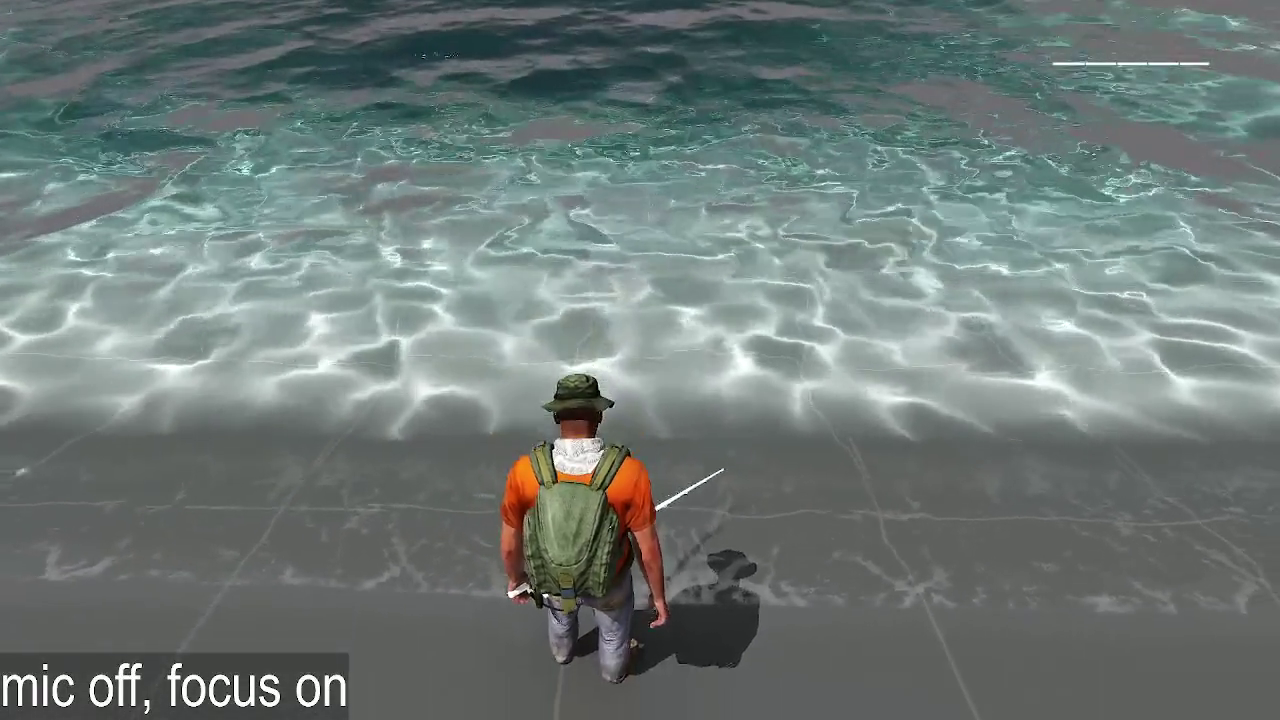
key("Escape")
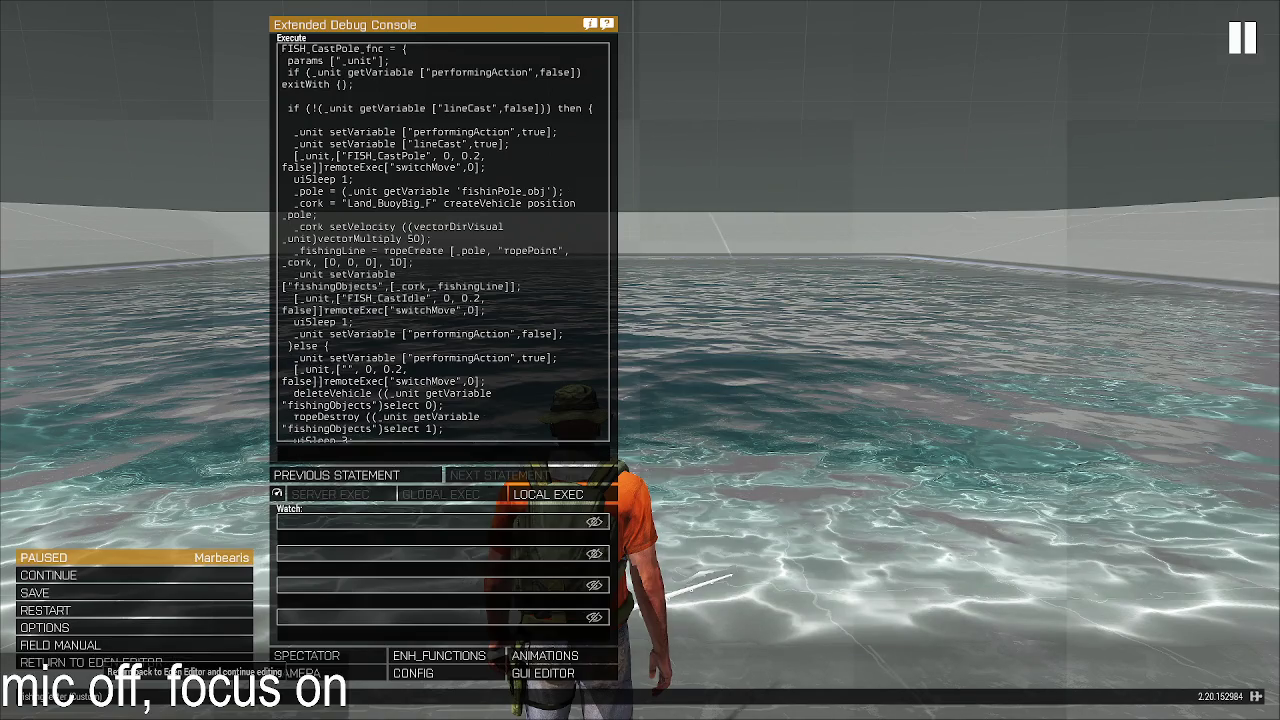
left_click(45, 664)
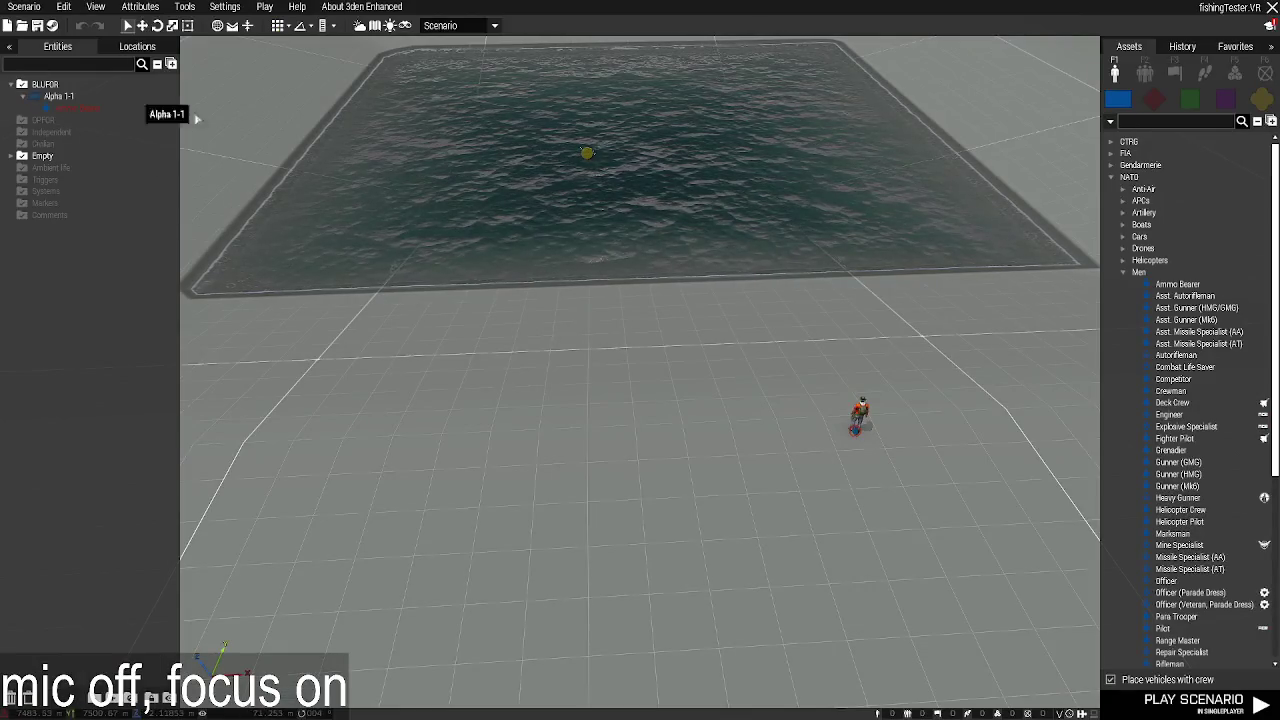
Step: Move FISH_FishingPoleToggle's lineCast reset out of the fishingObjects check onto a new line after line 38
key("alt+Tab")
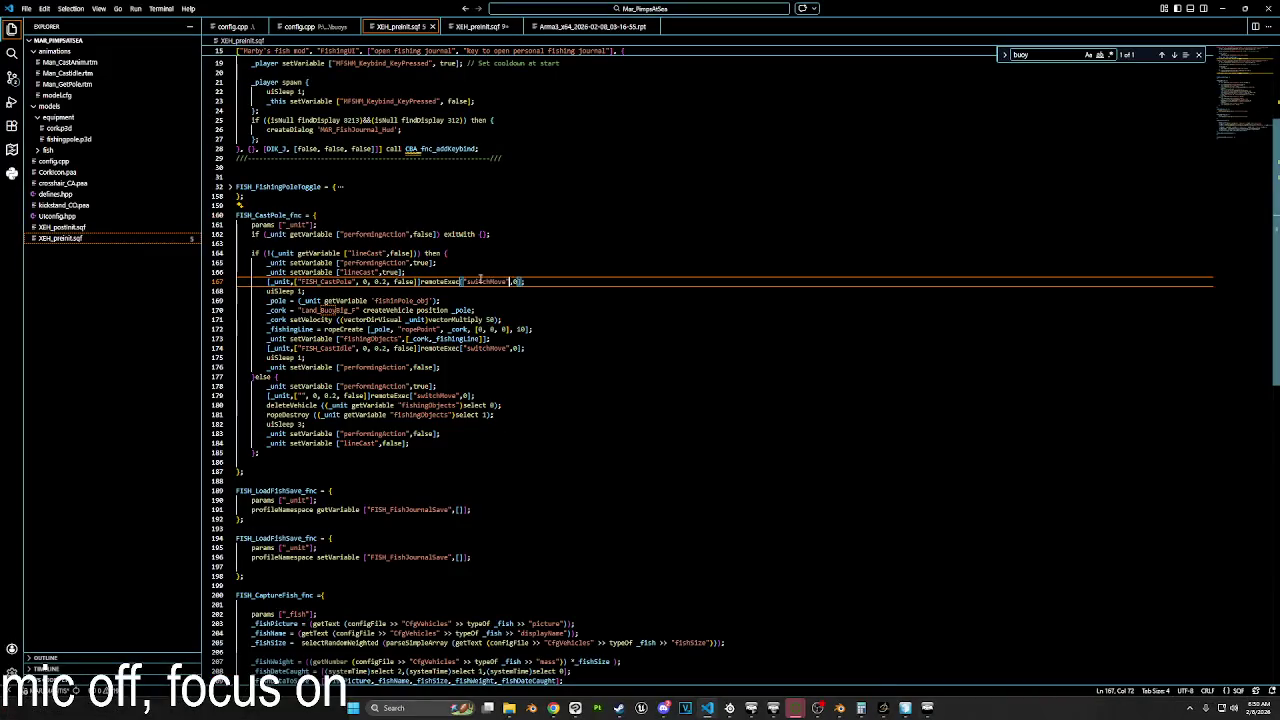
left_click(231, 187)
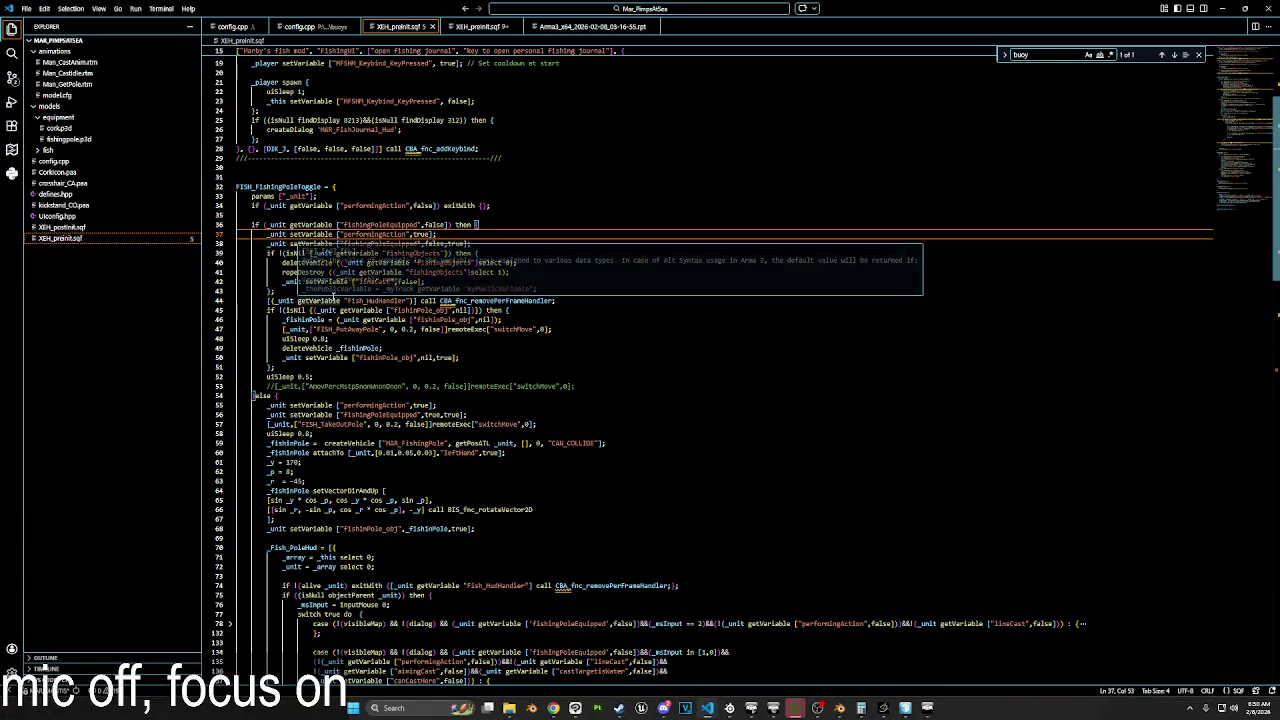
scroll(262, 205, "down", 1)
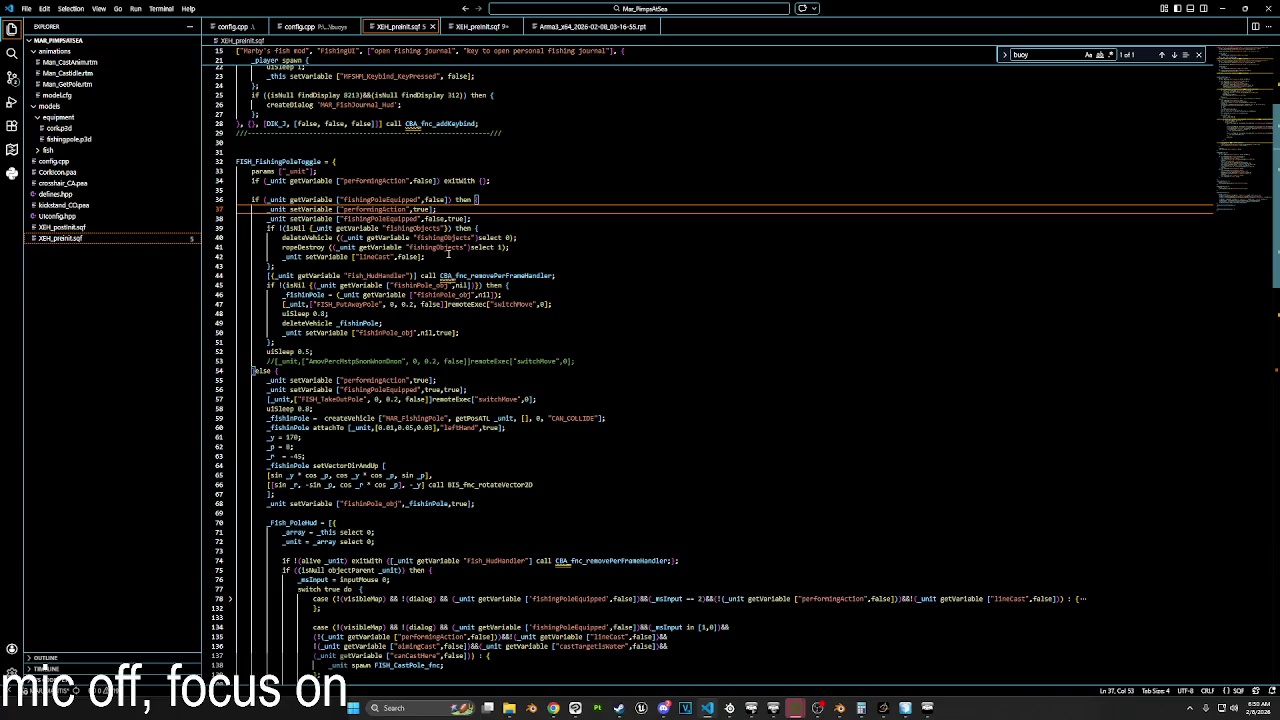
left_click_drag(447, 255, 305, 256)
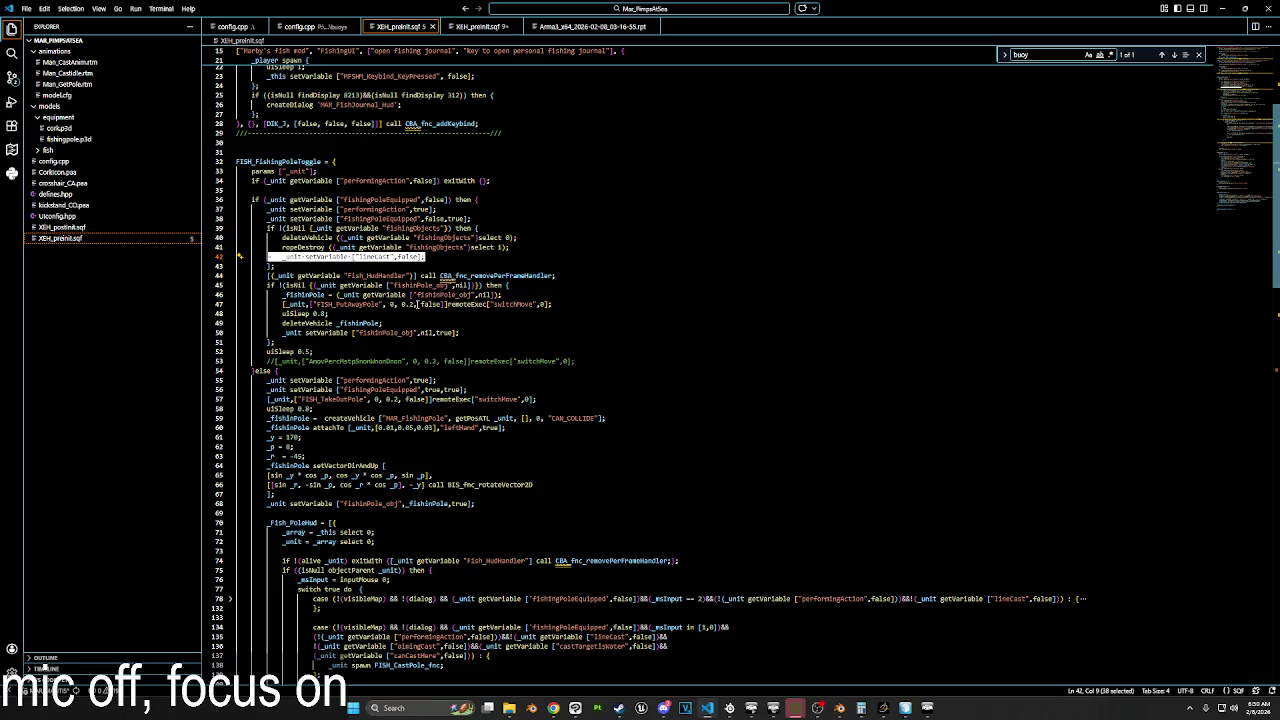
key("ctrl+x")
left_click(479, 218)
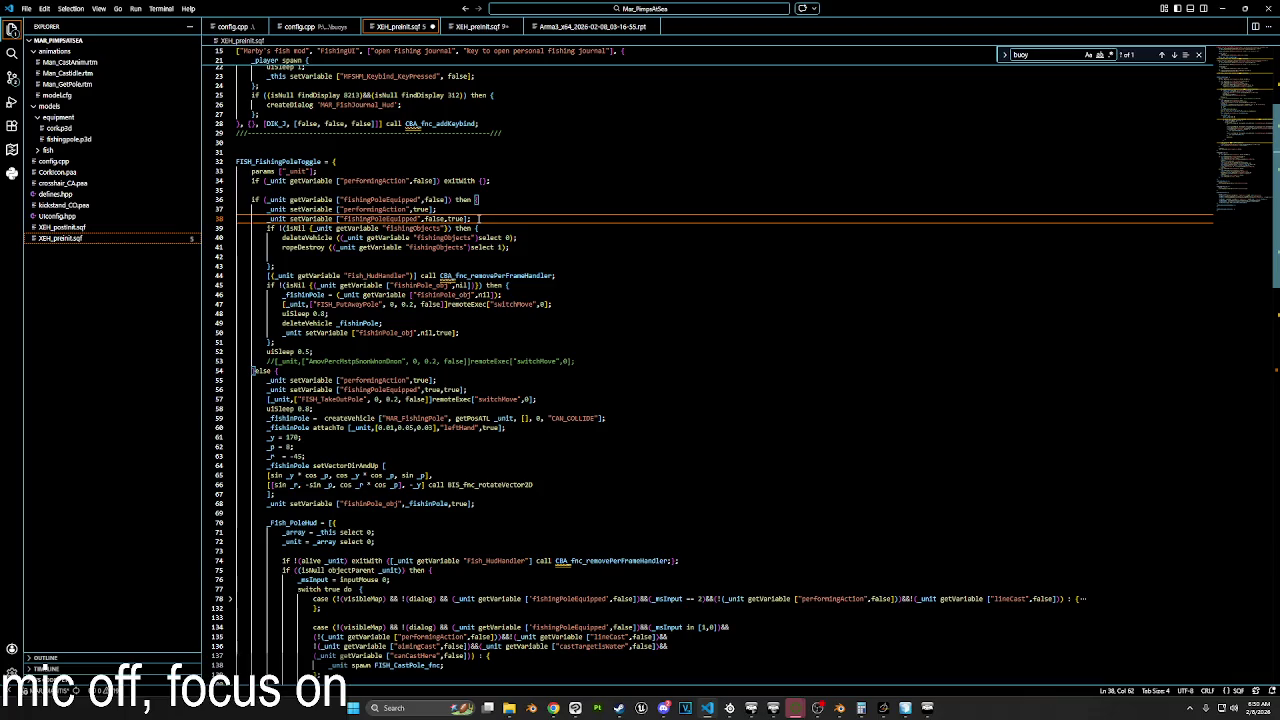
key("Return")
type("_unit setVariable [\"lineCast\",false];")
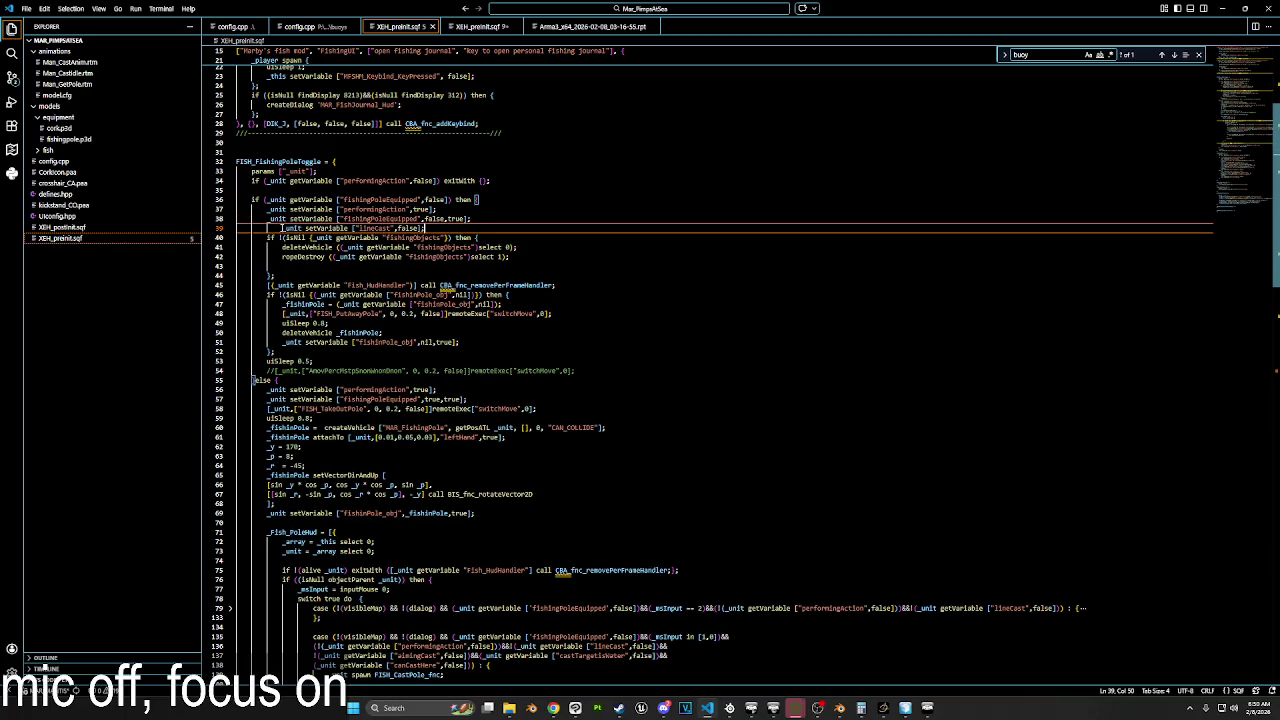
key("shift+Tab")
left_click(492, 220)
left_click(437, 230)
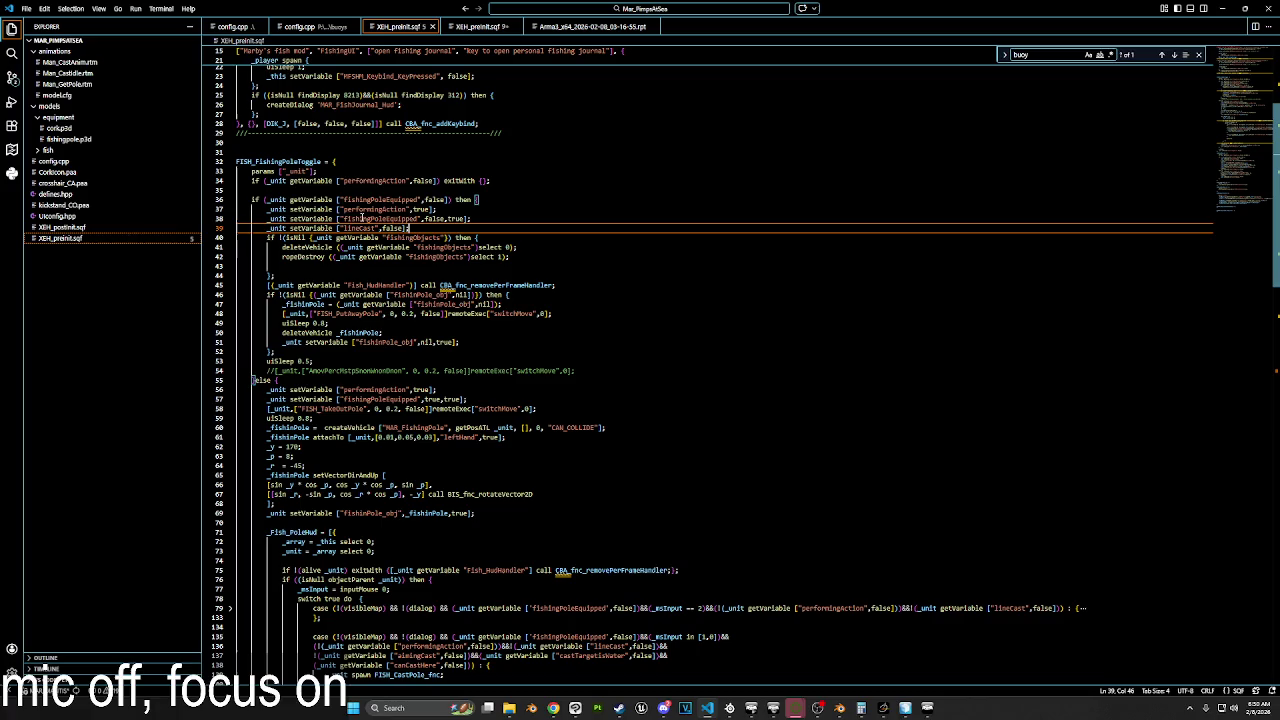
Step: Fold both fishing functions, select them, and copy them back to the game
left_click(230, 162)
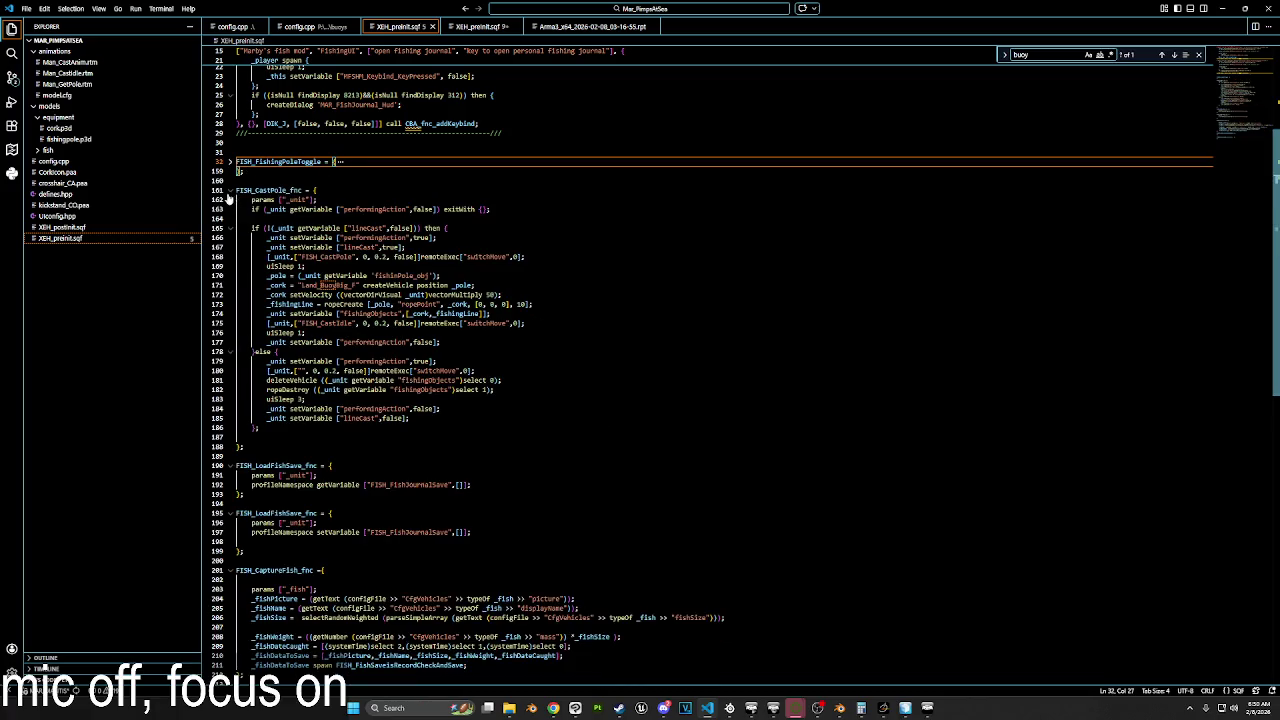
left_click(230, 190)
left_click_drag(237, 180, 238, 199)
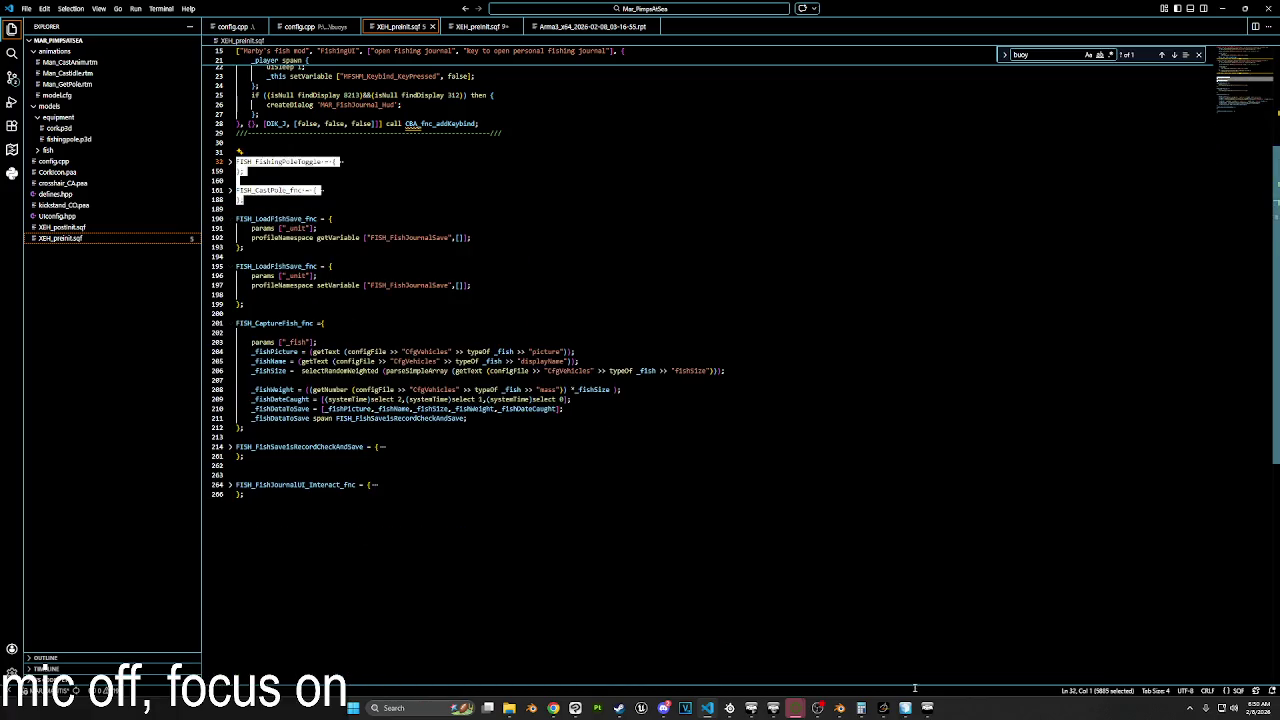
key("alt+Tab")
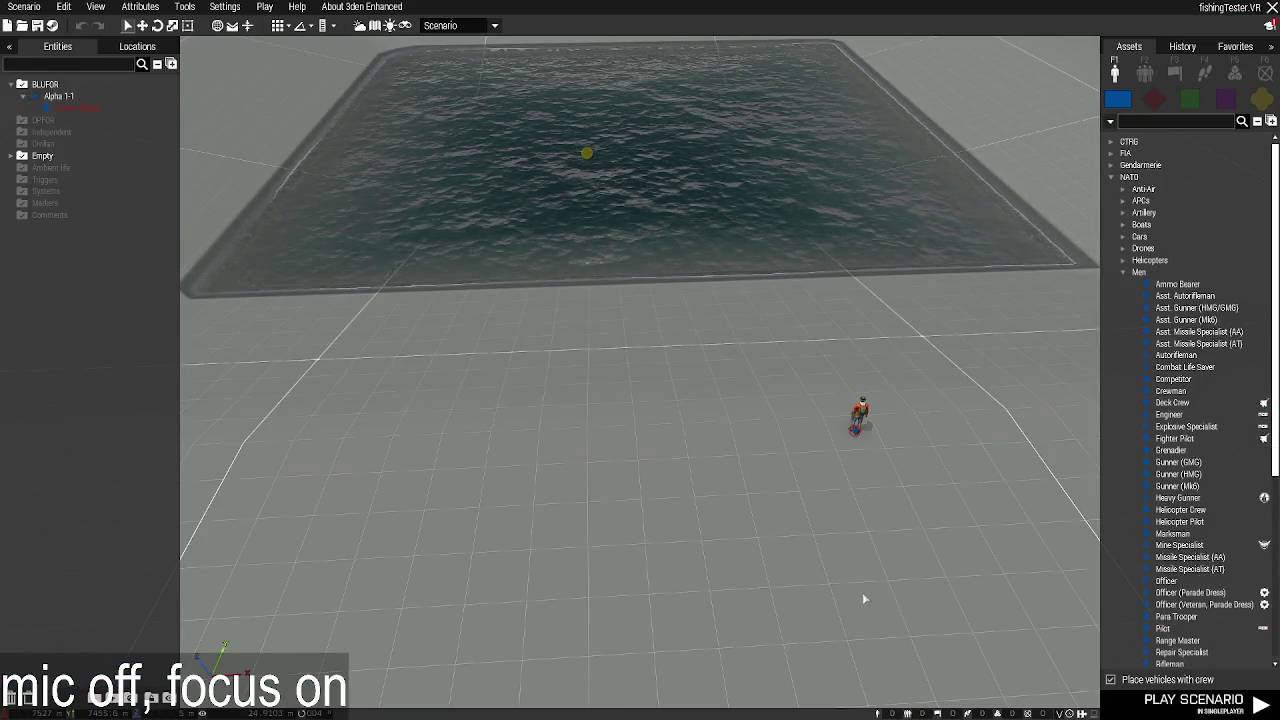
Step: Play the scenario with the updated functions loaded and cast into the pool to check the red buoy
left_click(1195, 700)
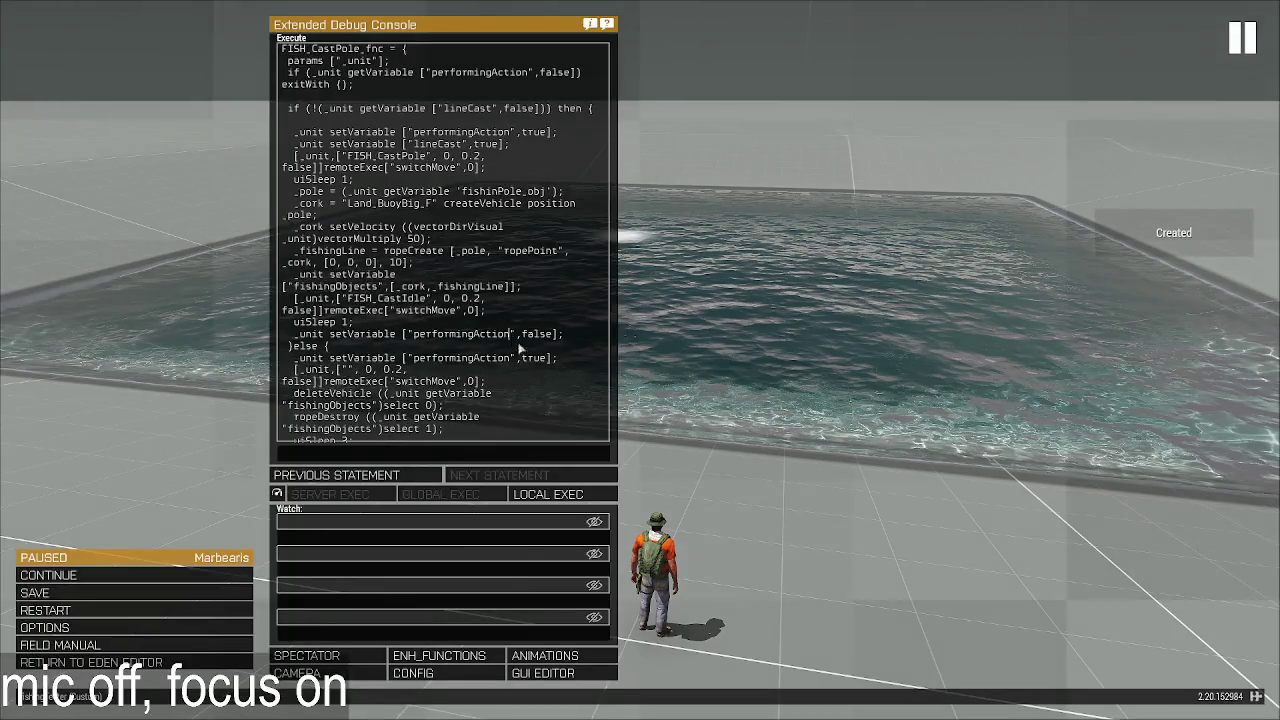
key("ctrl+End")
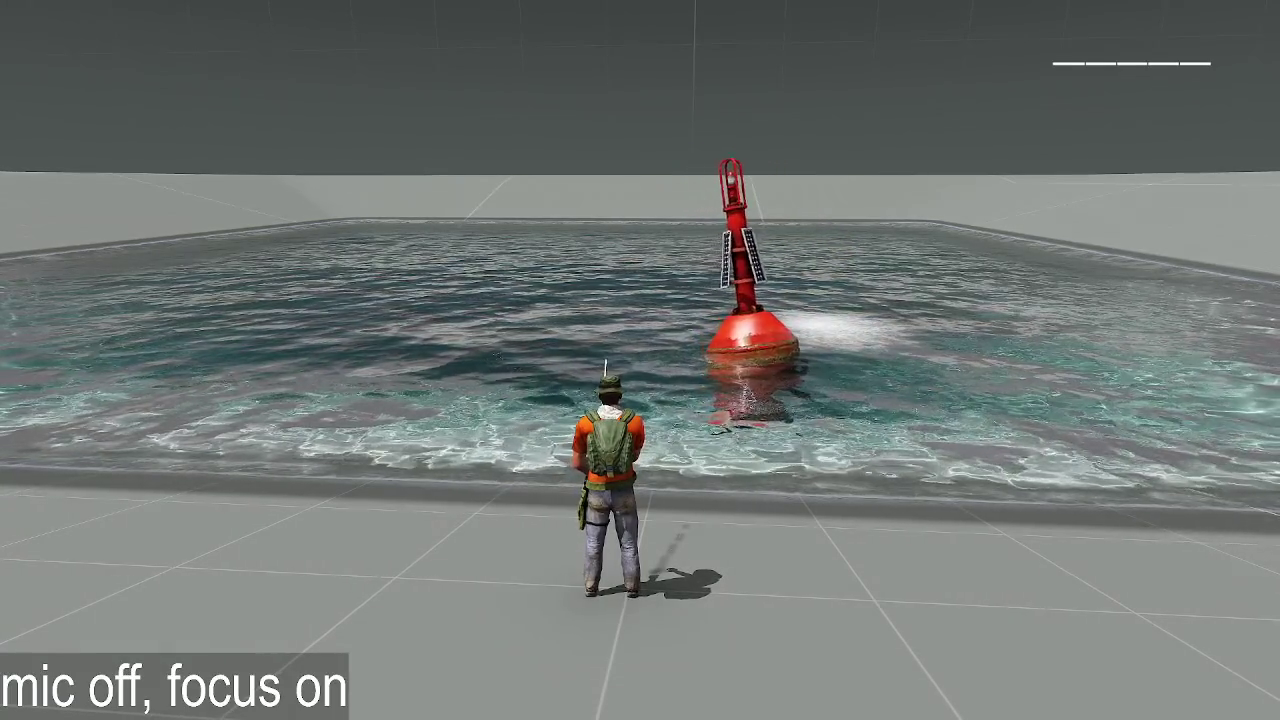
key("w")
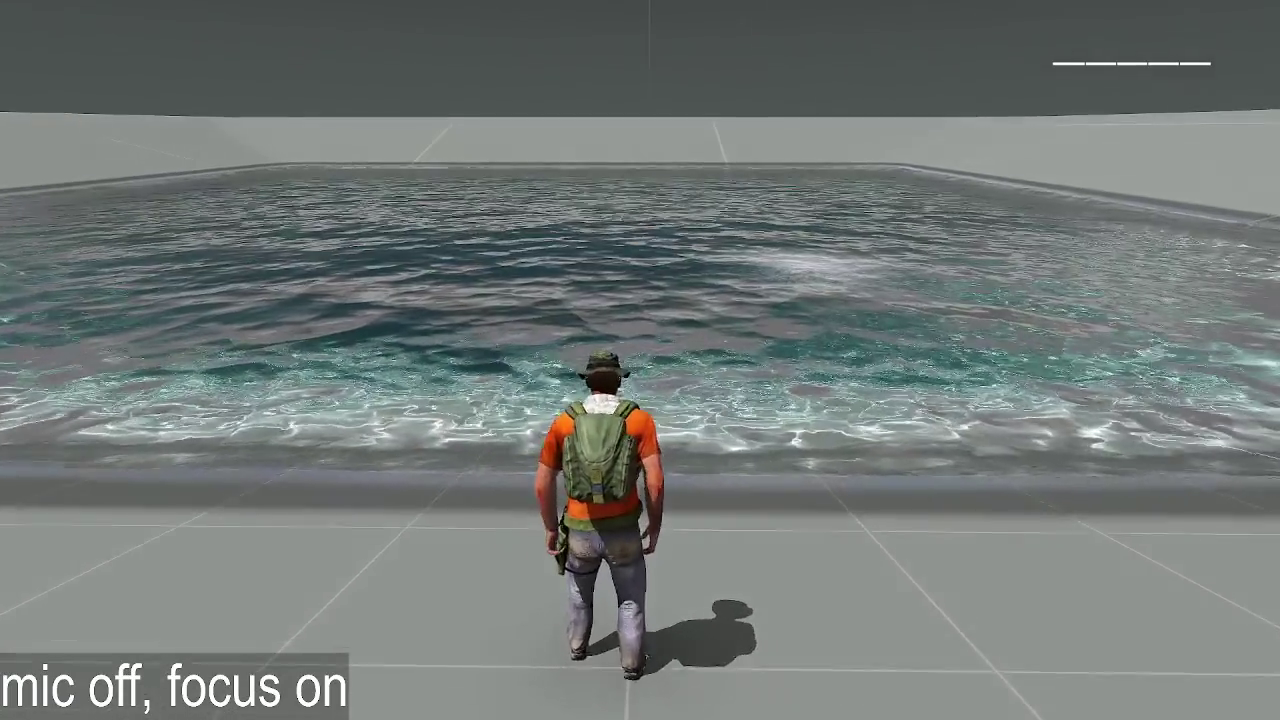
key("w")
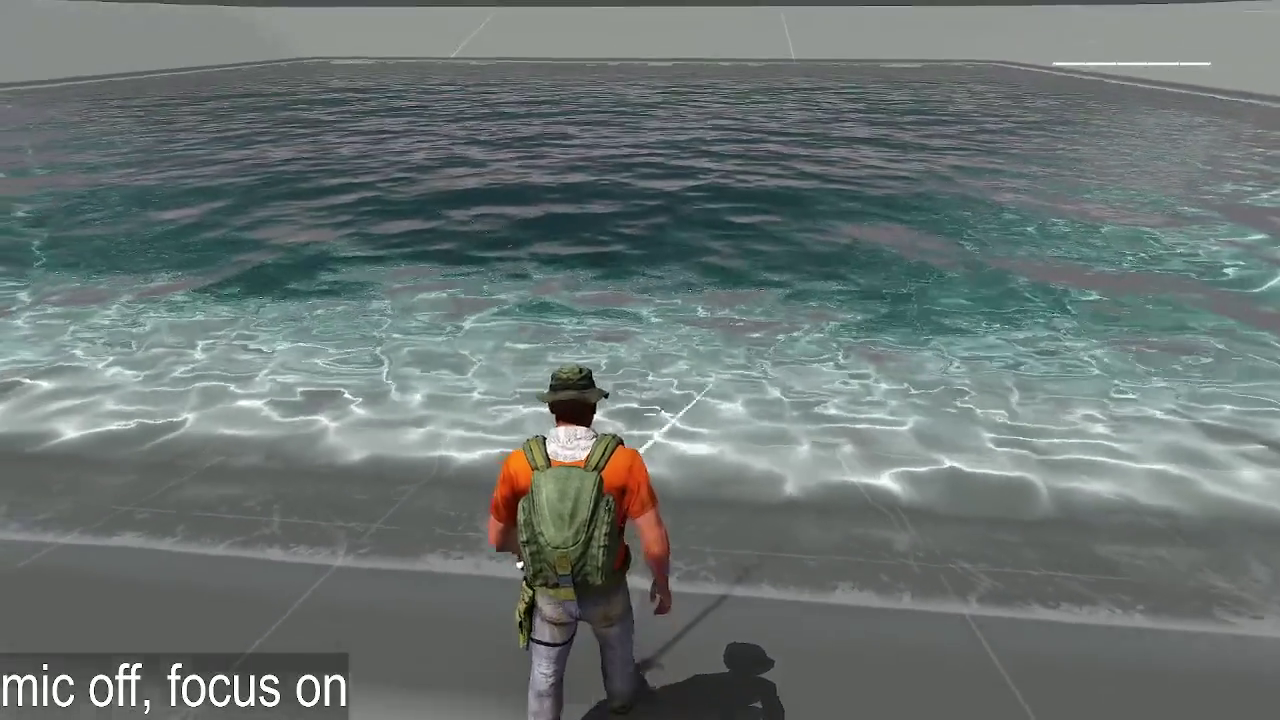
left_click(640, 360)
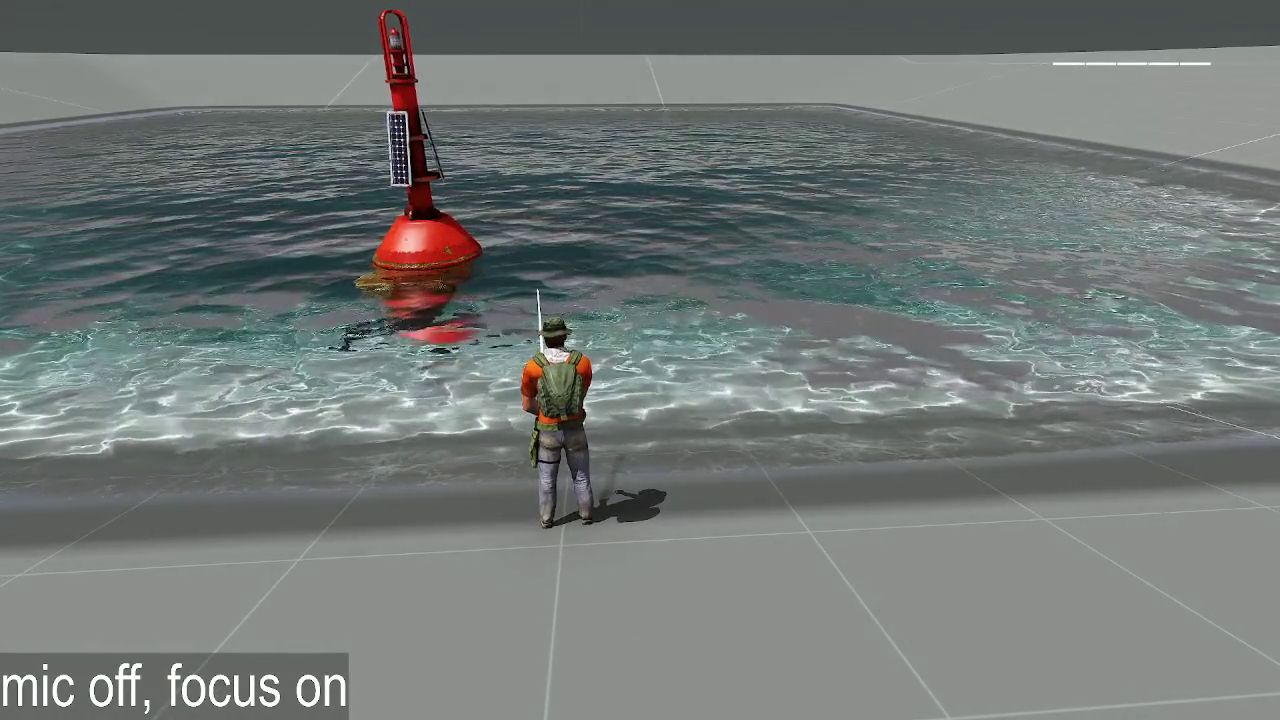
Step: In Zeus, make objects within 10 m editable and run '_this setVelocity [0,0,-5];' on the buoy
key("y")
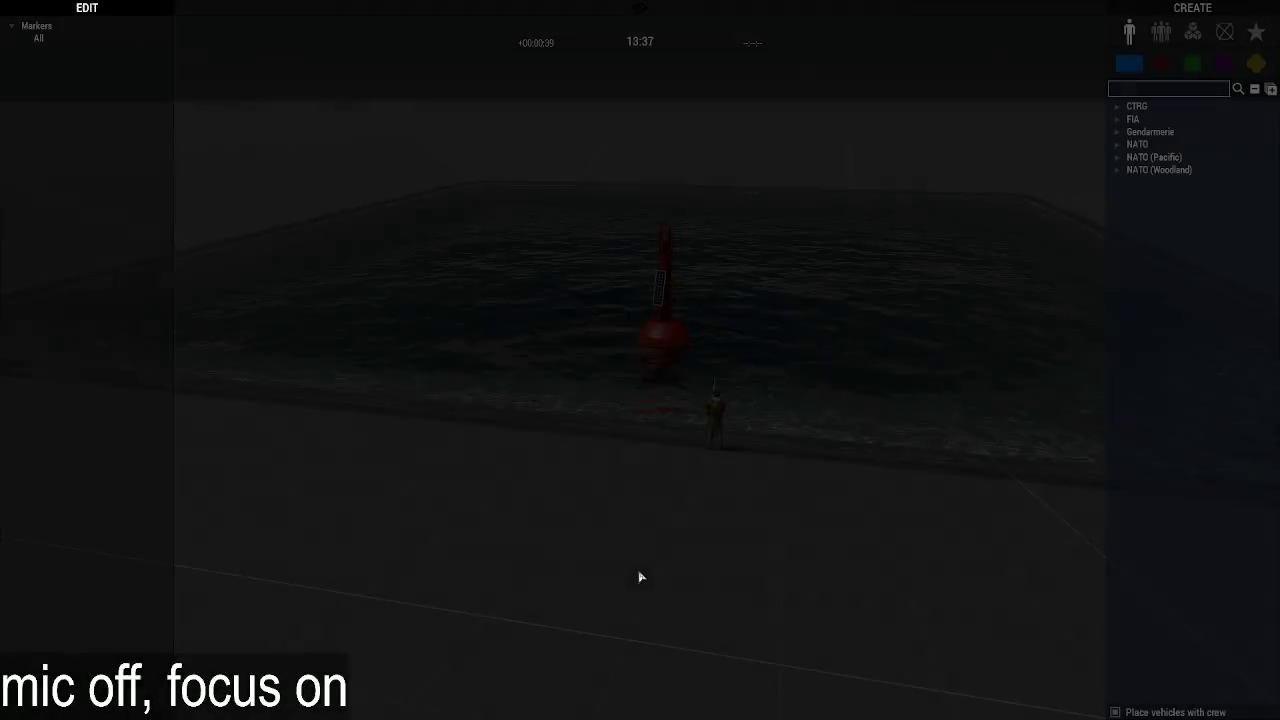
right_click(662, 427)
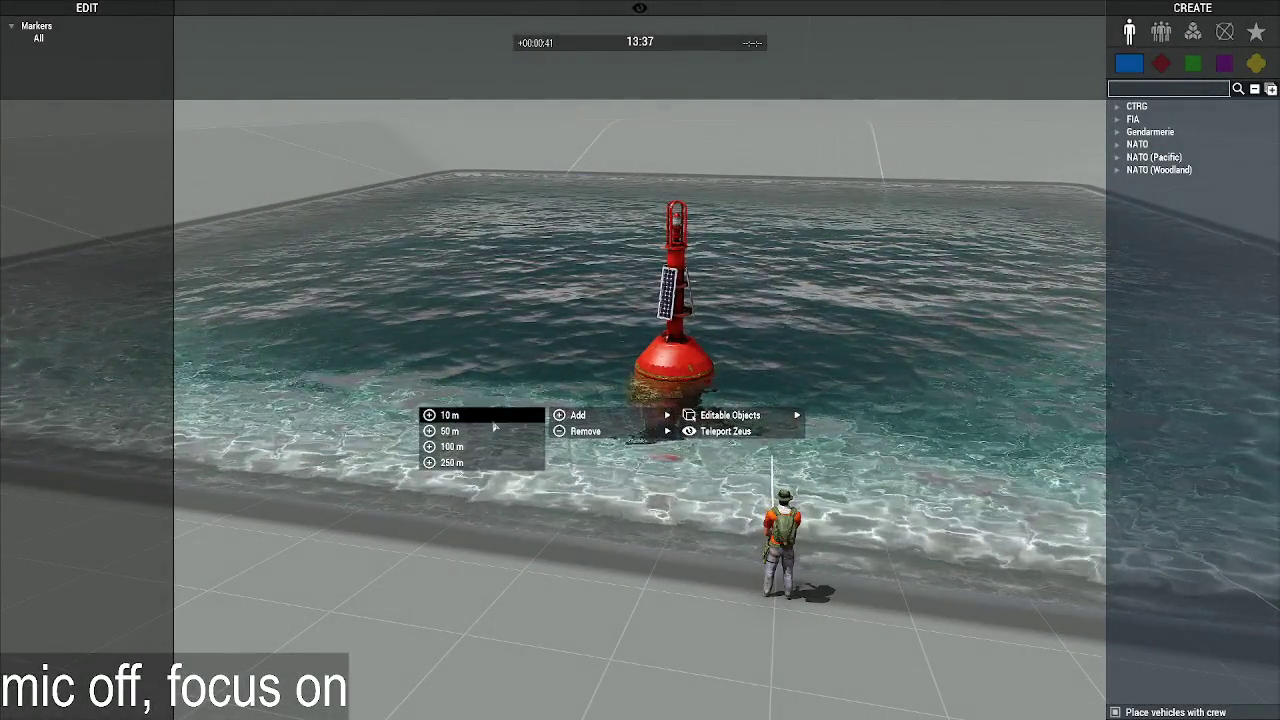
left_click(457, 411)
double_click(708, 426)
type("_th")
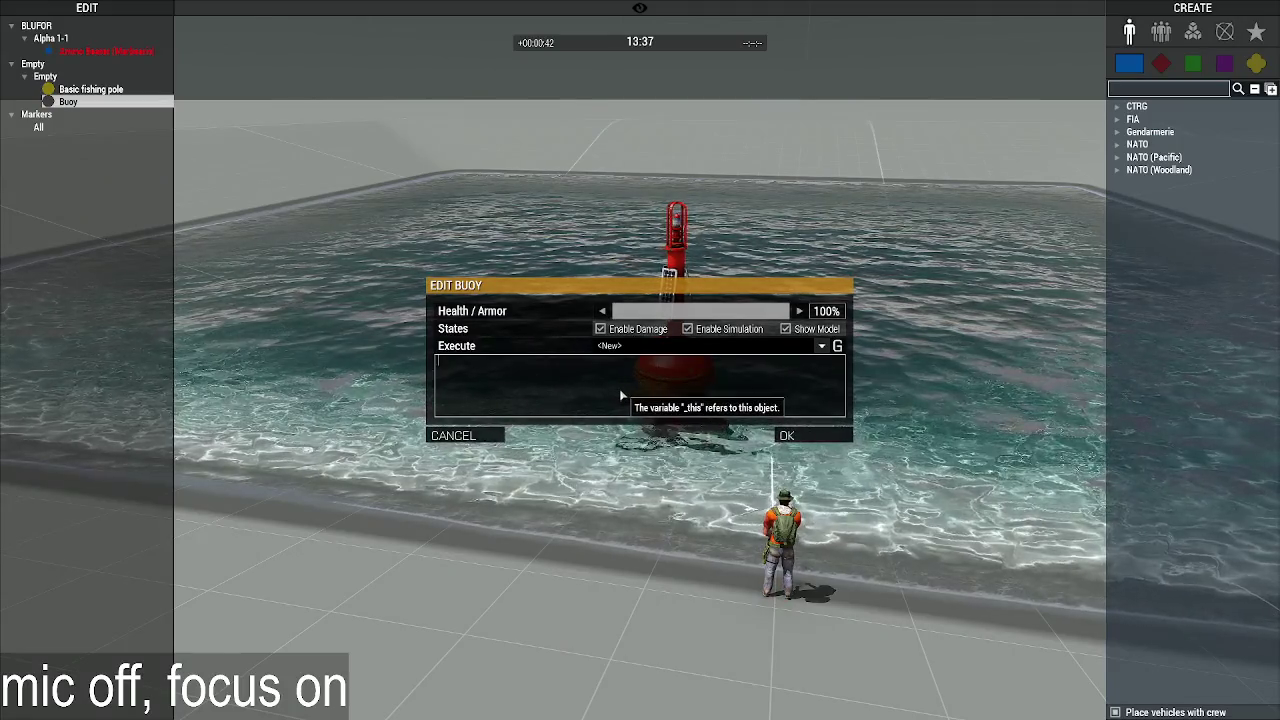
type("is setVelocity")
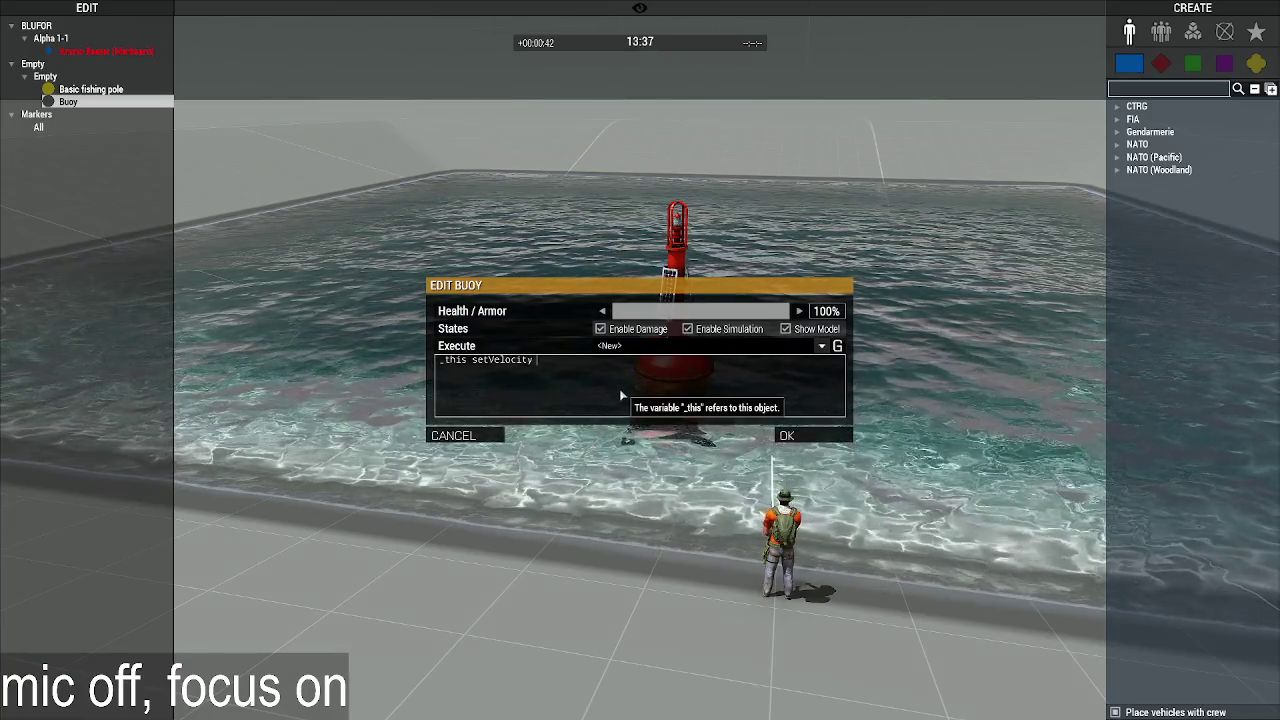
type(" [];")
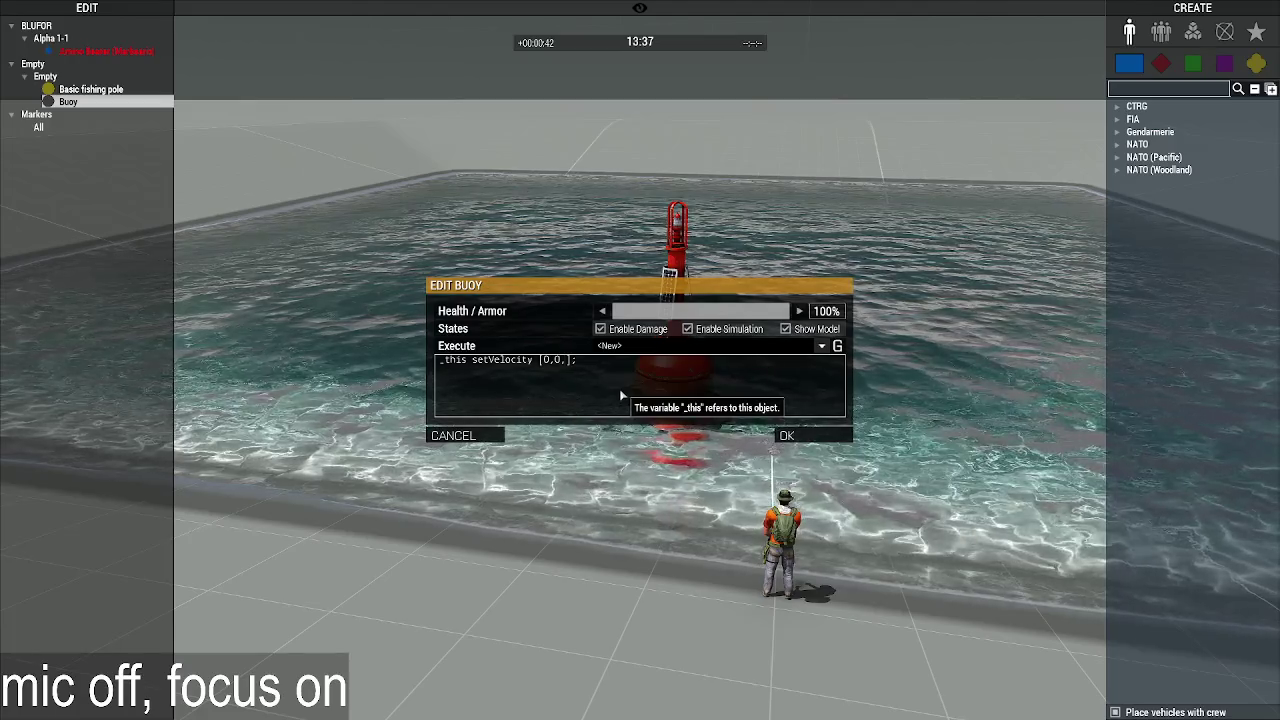
type("-5")
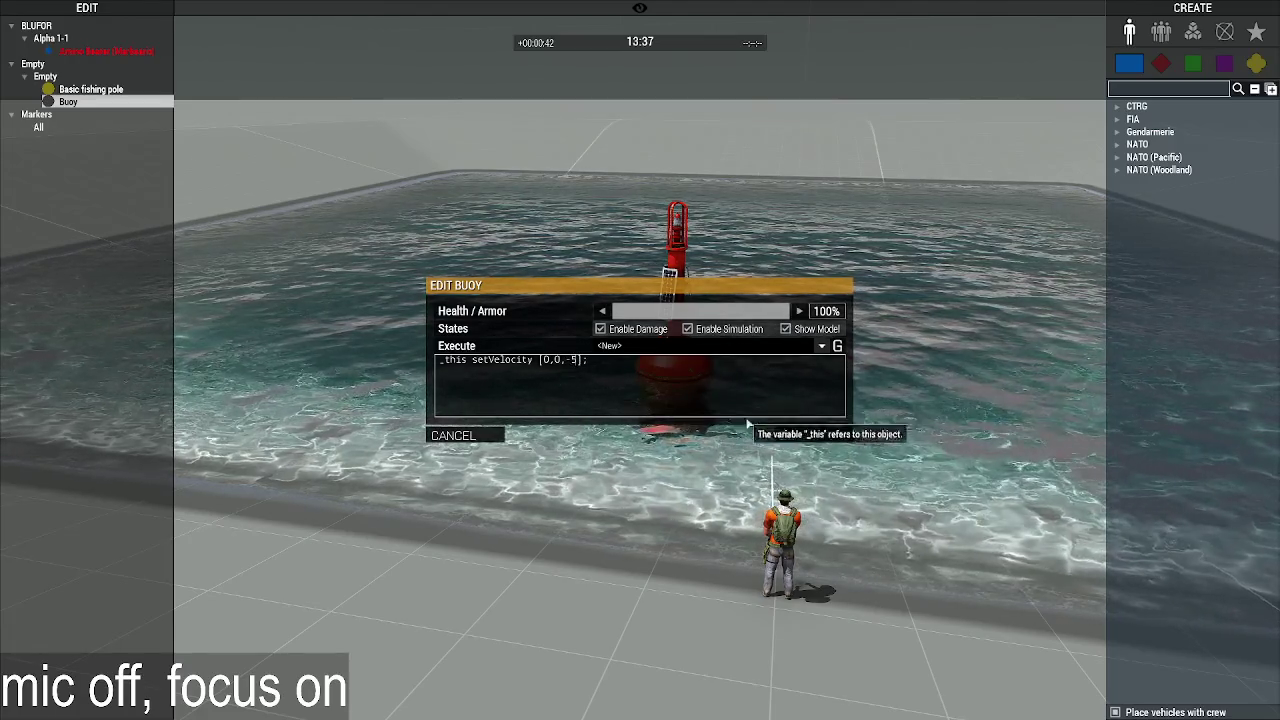
left_click(789, 436)
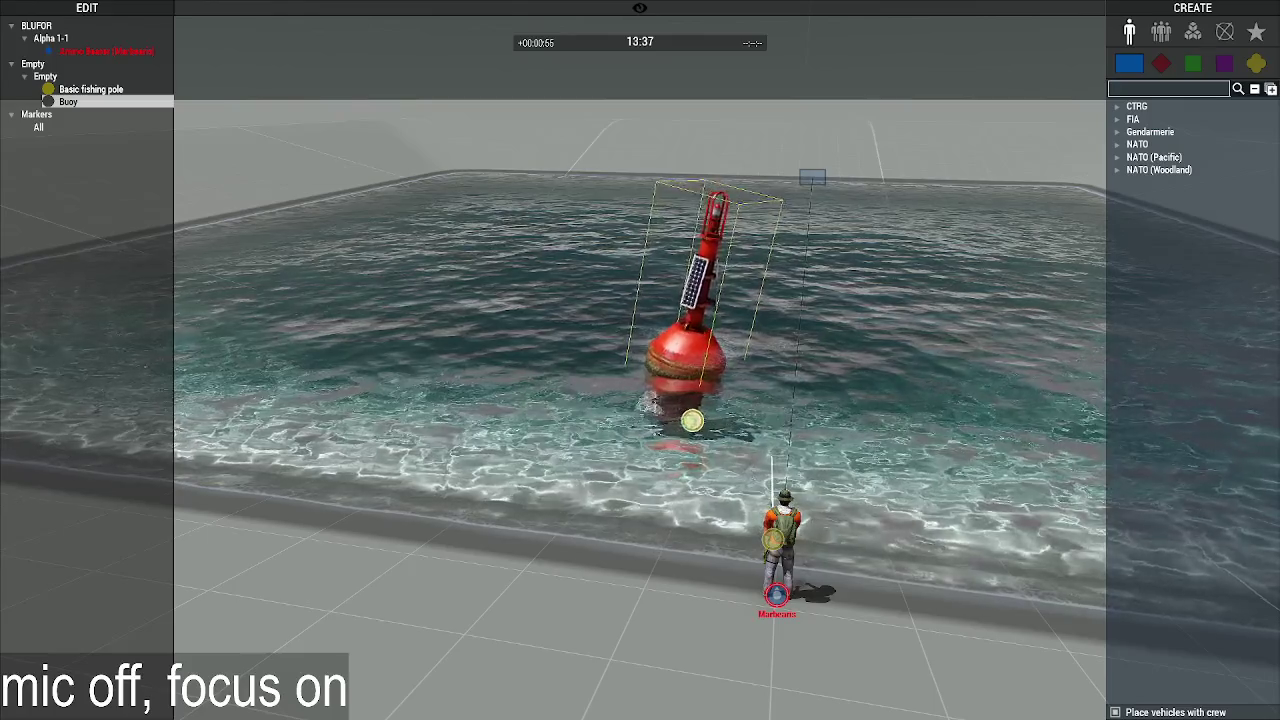
left_click(665, 524)
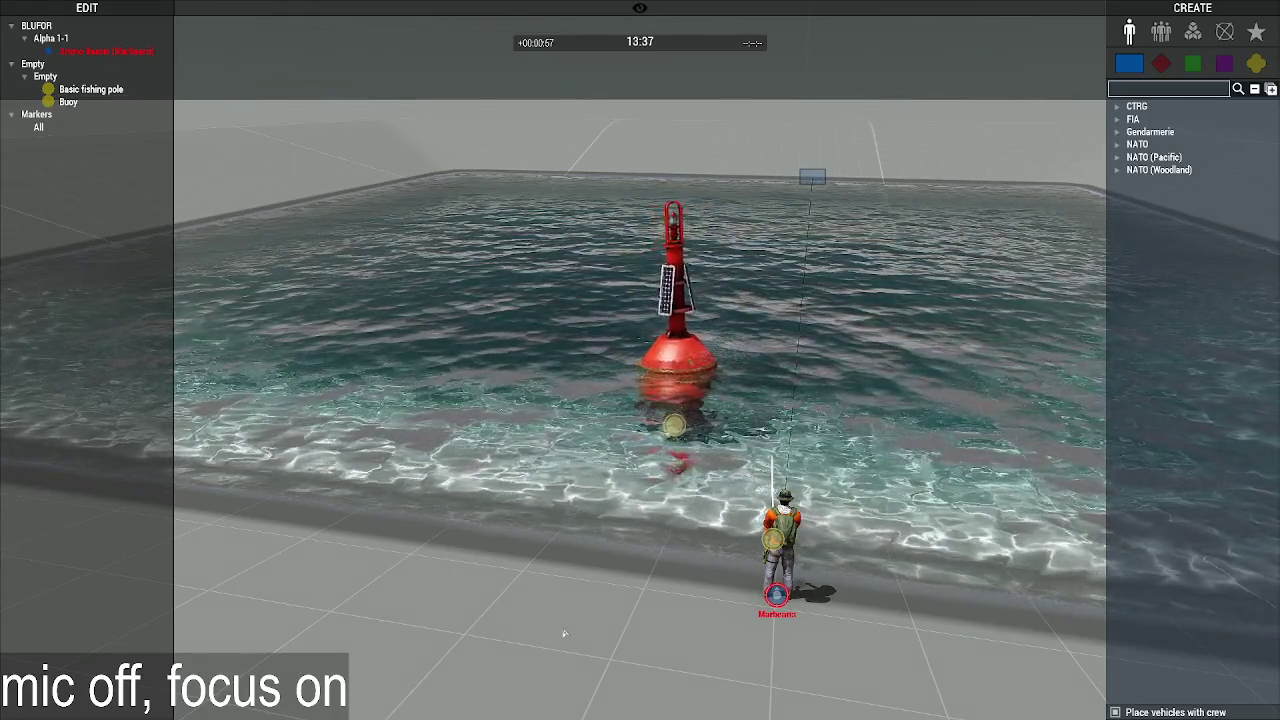